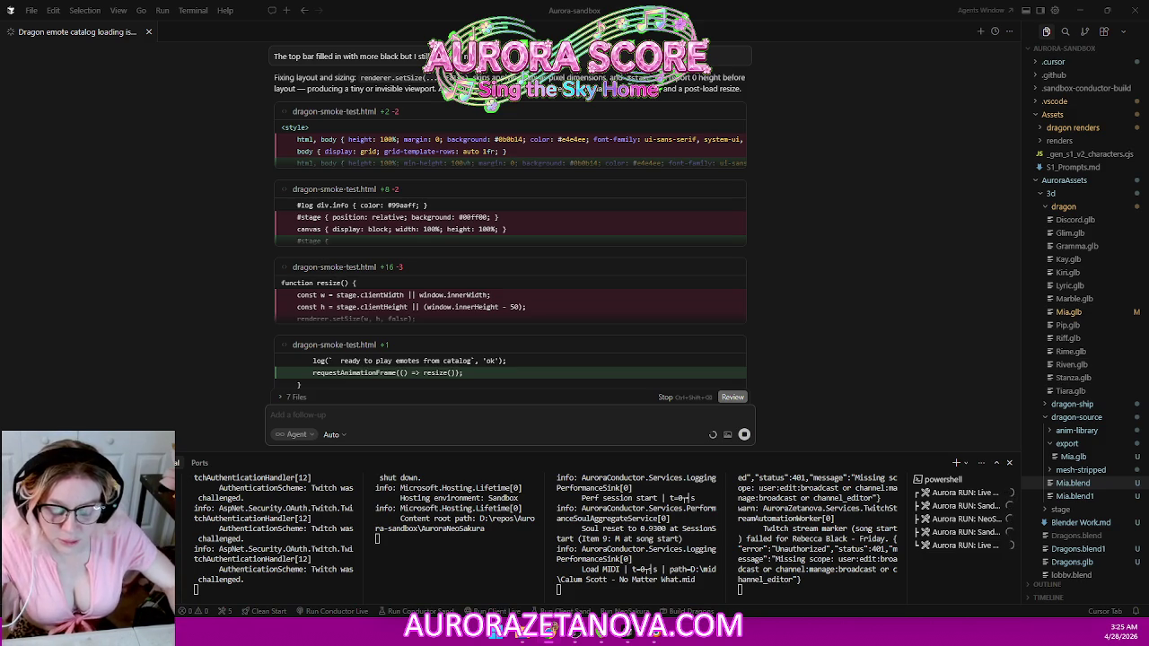
# Step: Expand the 7 Files list and tell the agent the mesh just needed reloading and now works
pyautogui.click(659, 398)
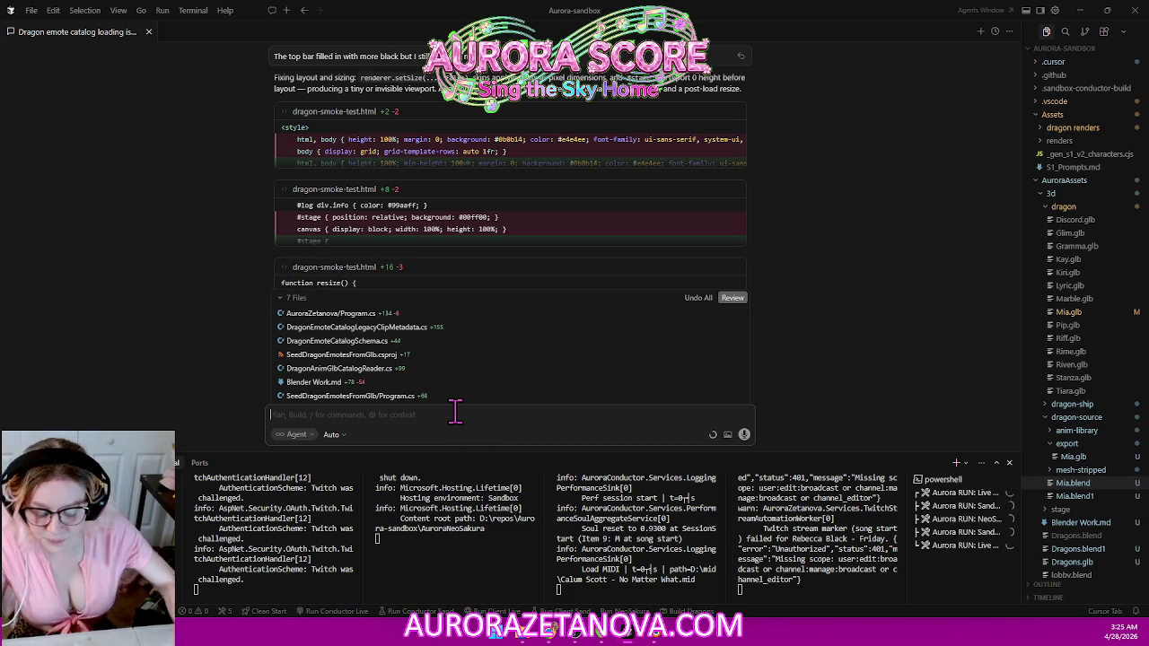
pyautogui.write('(')
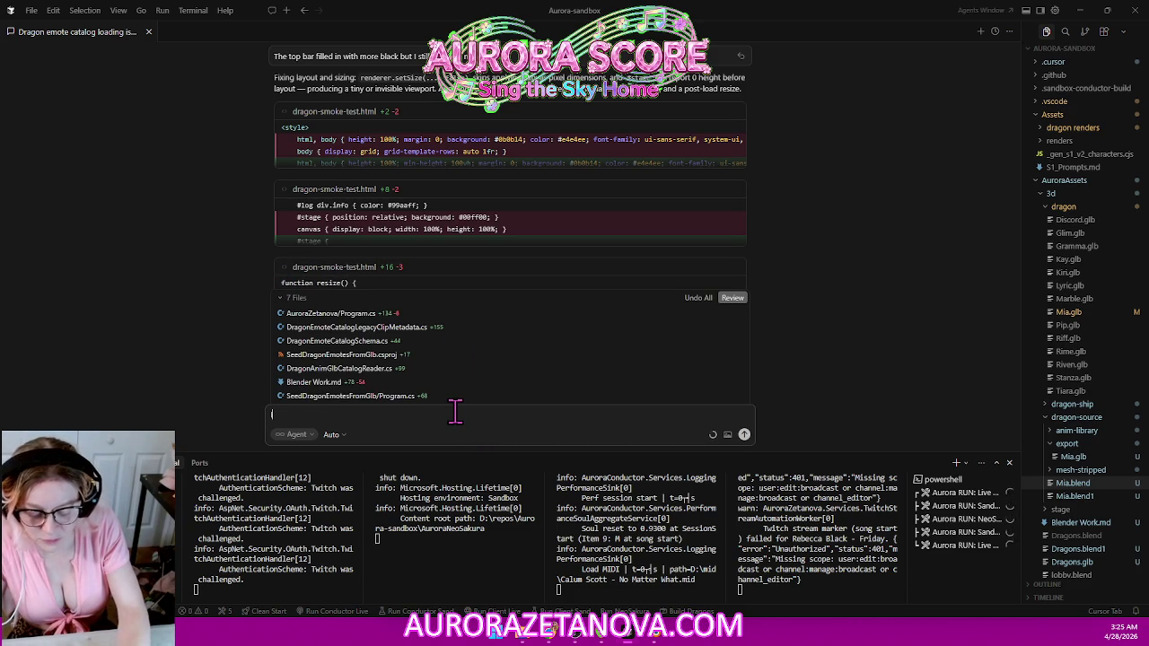
pyautogui.write("'m dumb, i forgot to reloa")
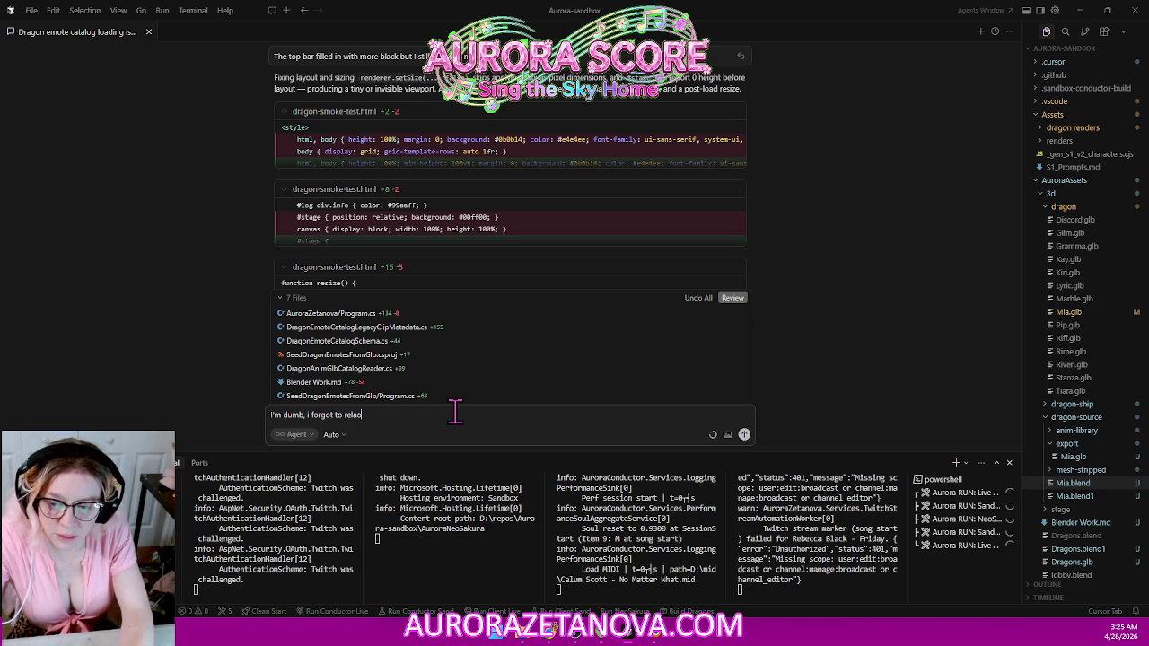
pyautogui.write('d the mesh')
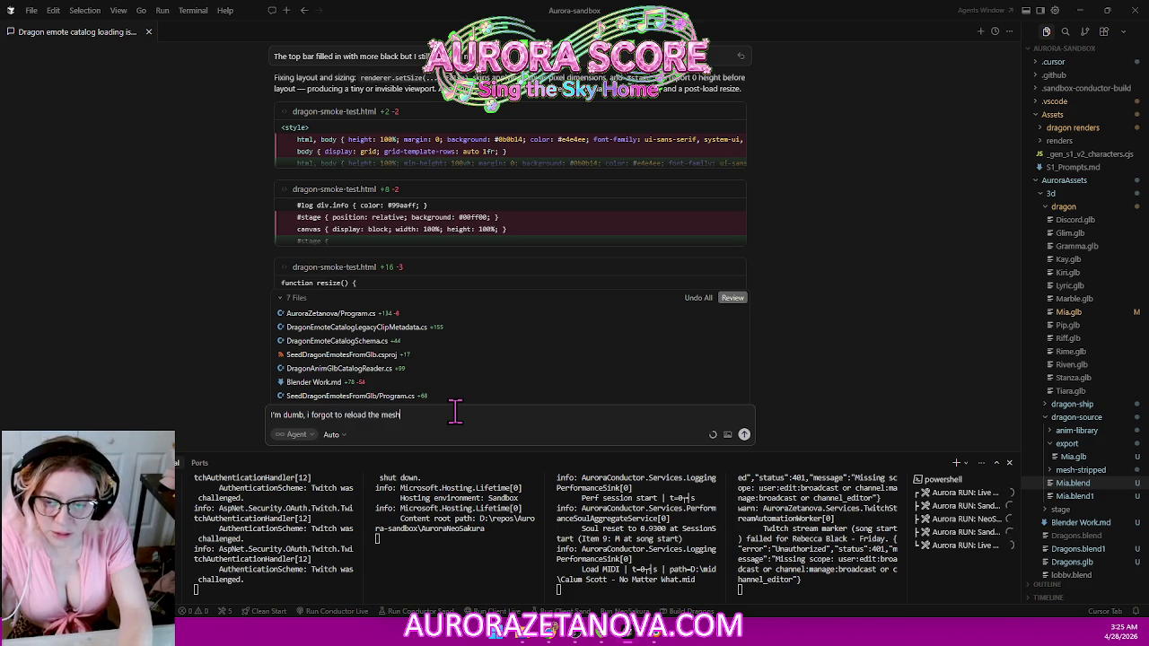
pyautogui.write('.... it')
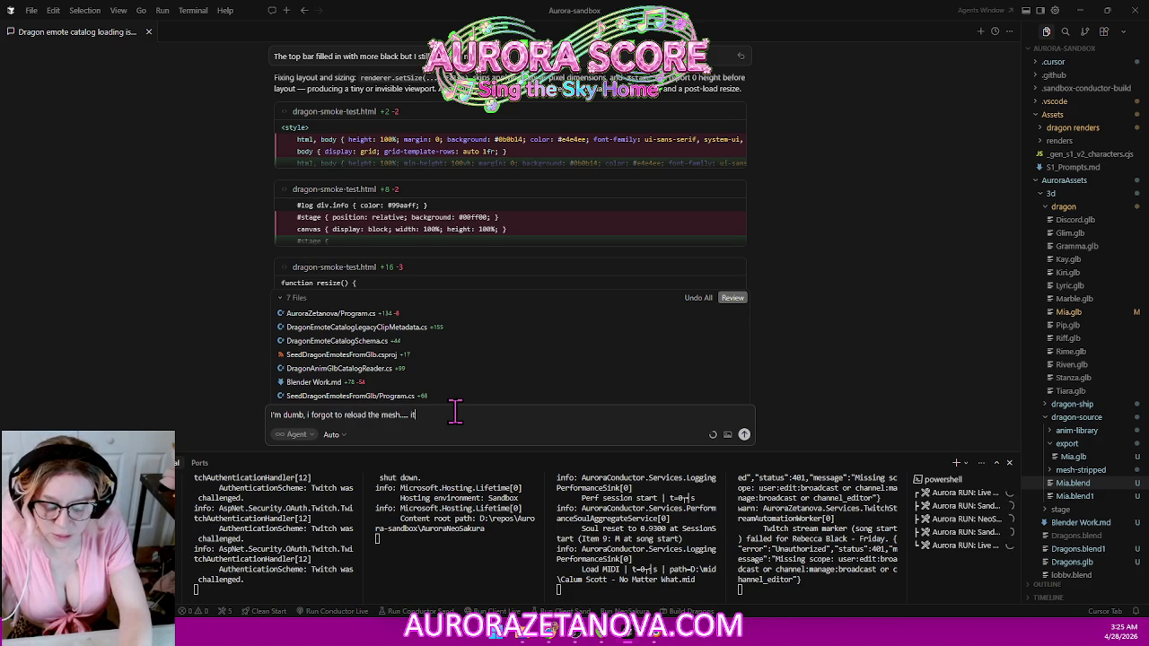
pyautogui.write("'s working.")
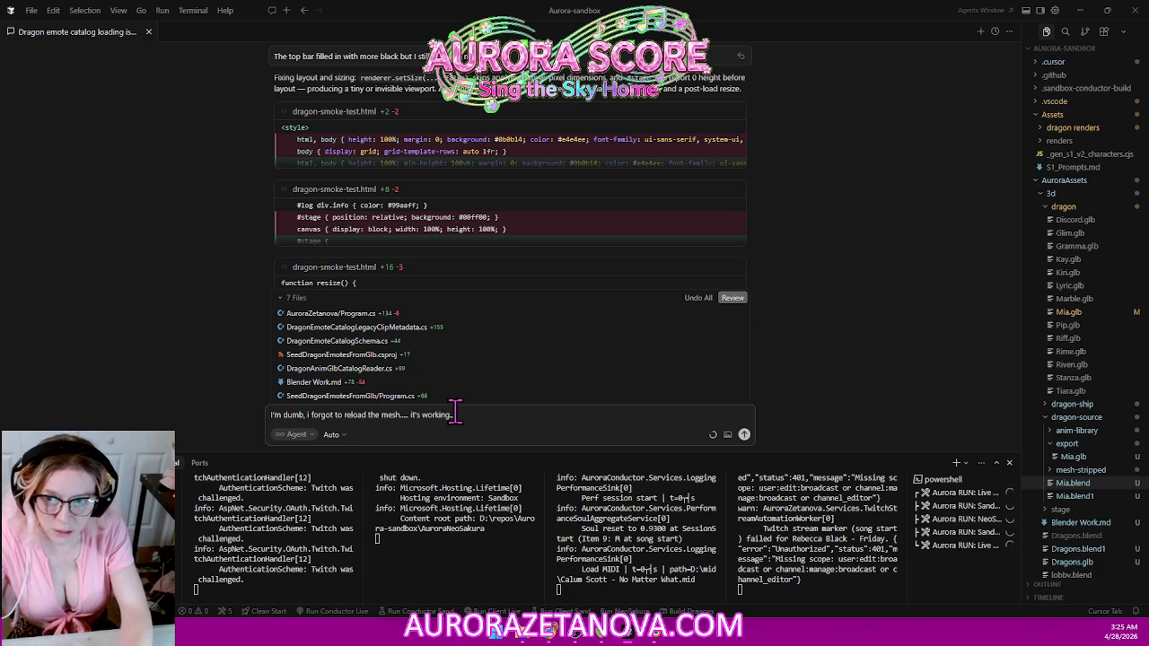
pyautogui.press('Return')
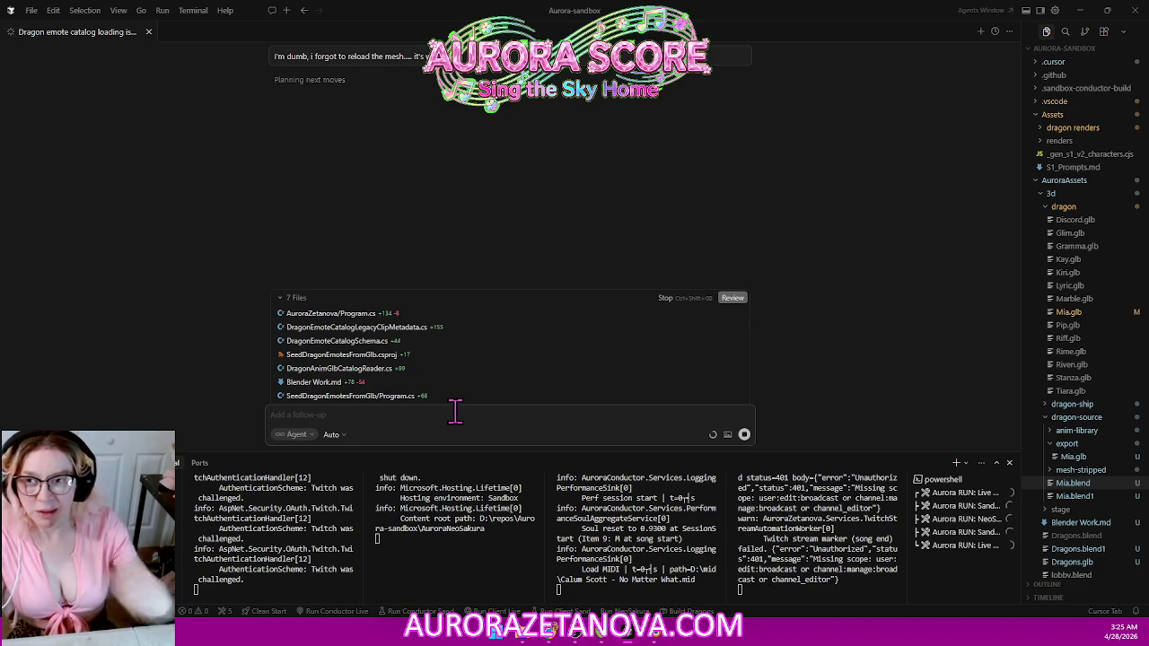
# Step: Collapse the 7 Files summary and switch to the Dragon Emote Catalog page in Chrome
pyautogui.click(289, 300)
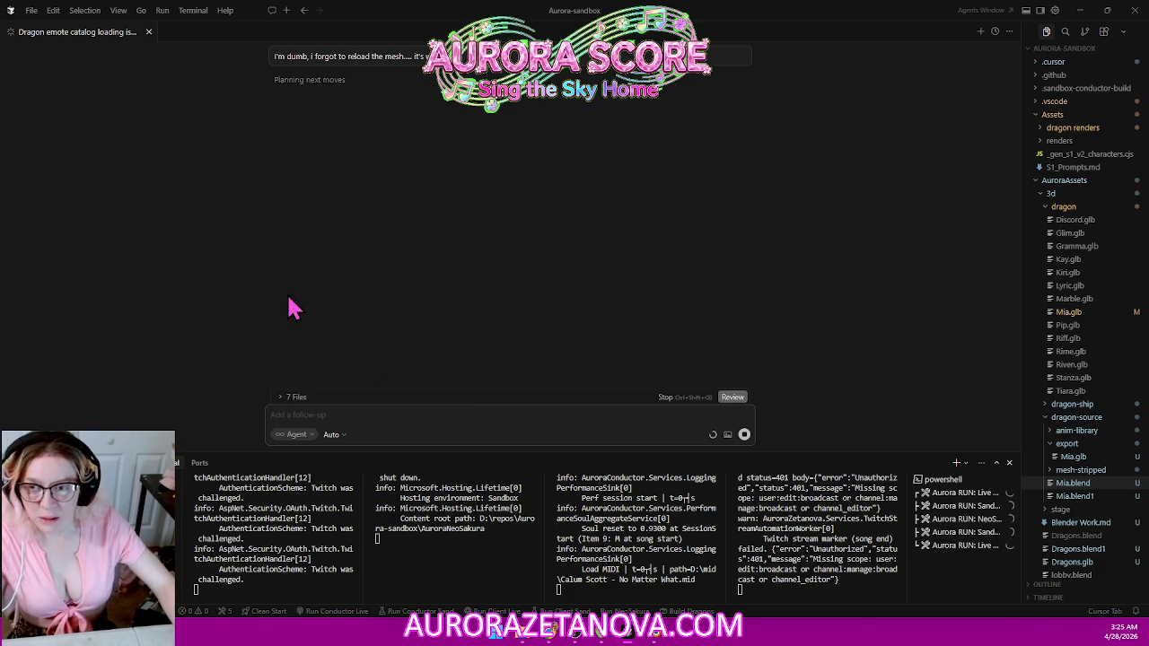
pyautogui.click(503, 415)
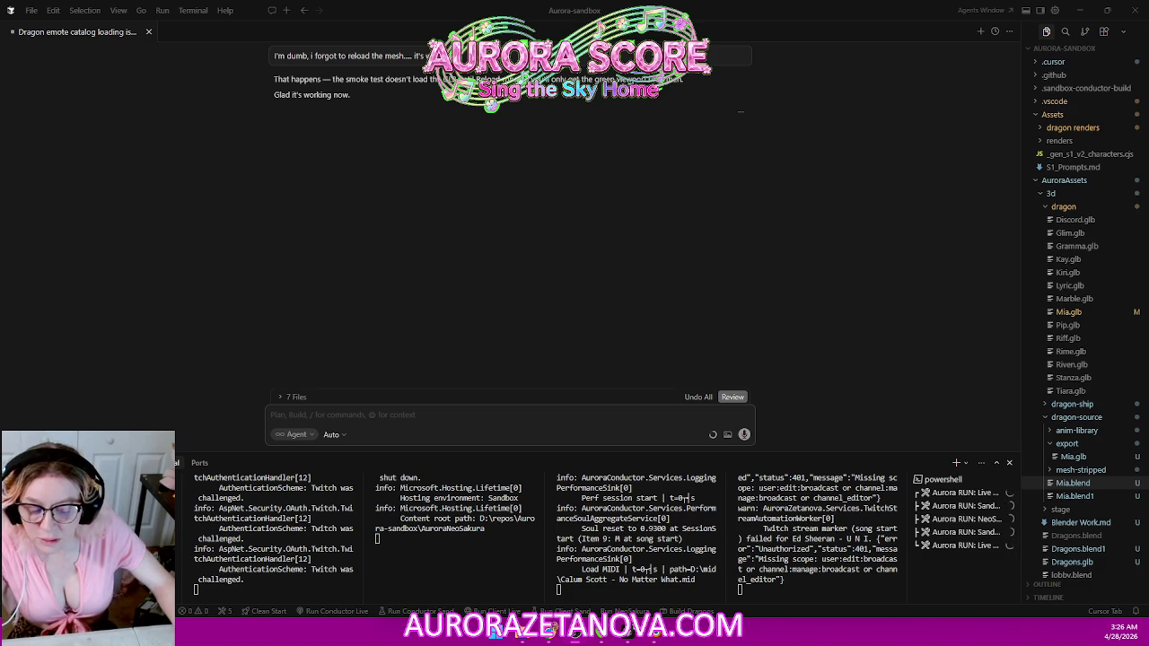
pyautogui.hotkey('alt', 'Tab')
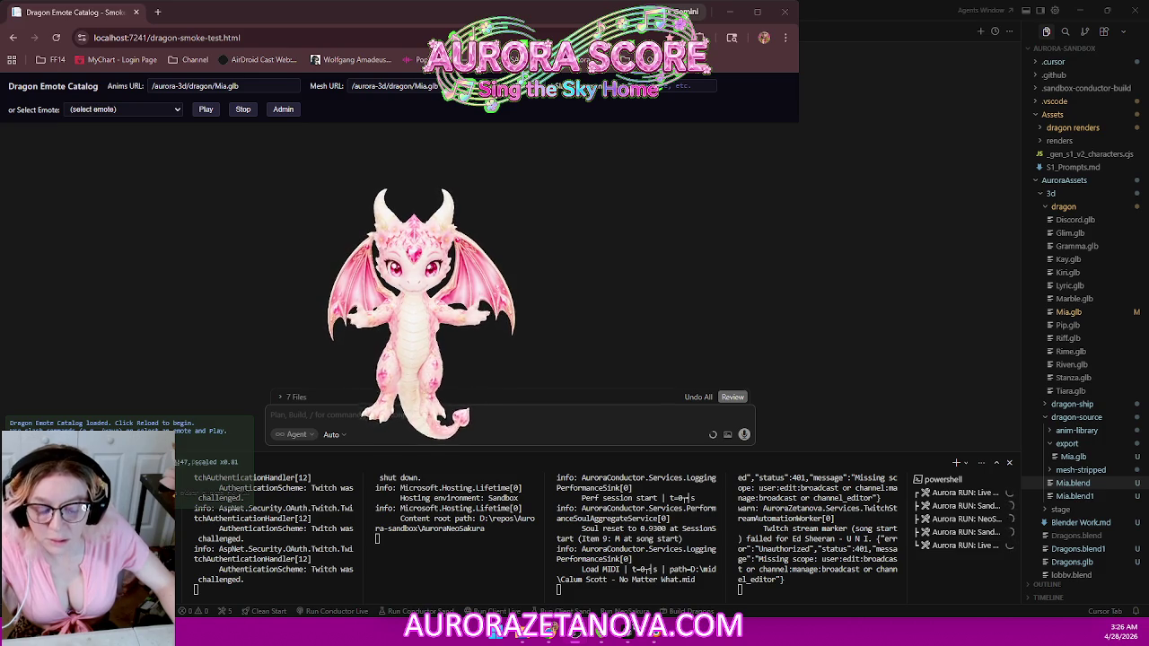
# Step: Leave the Mia dragon test page and return to the Cursor chat
pyautogui.hotkey('alt', 'Tab')
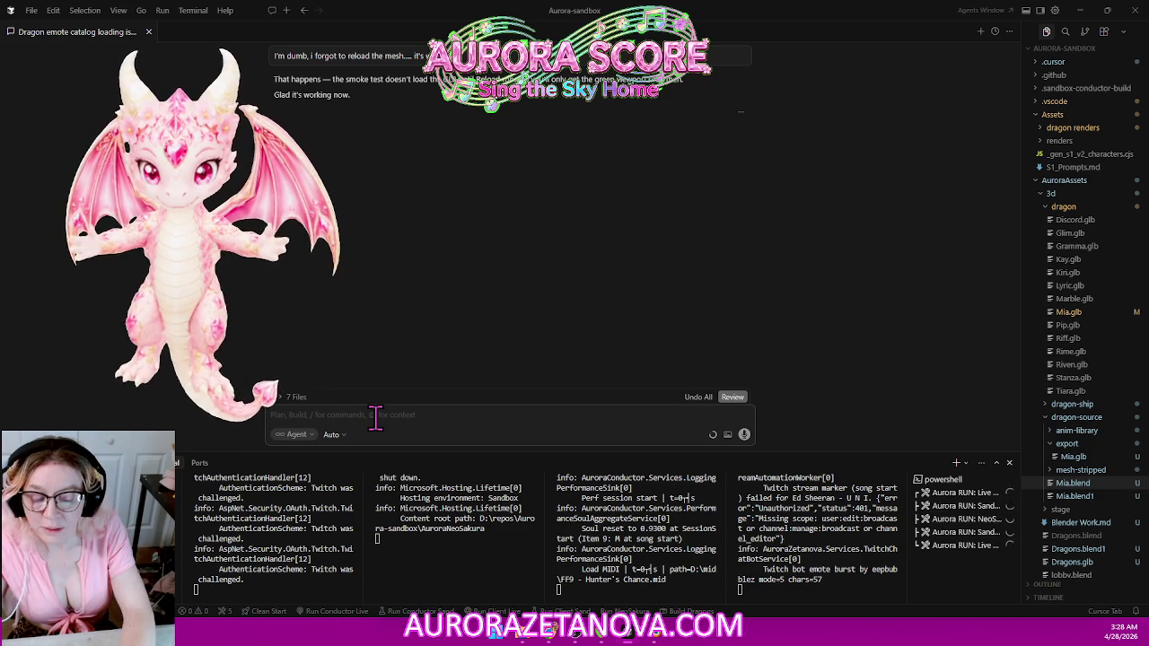
# Step: Ask the agent for a 0–30 second slider beside Admin that triggers a random dragon animation
pyautogui.write('d')
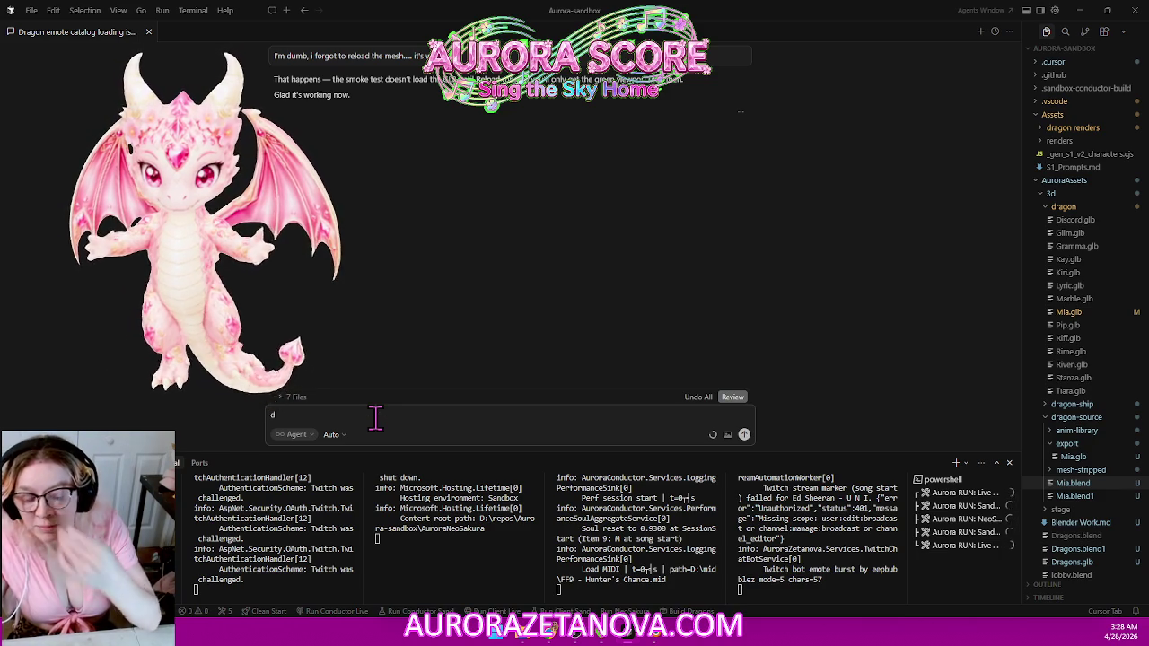
pyautogui.press('BackSpace')
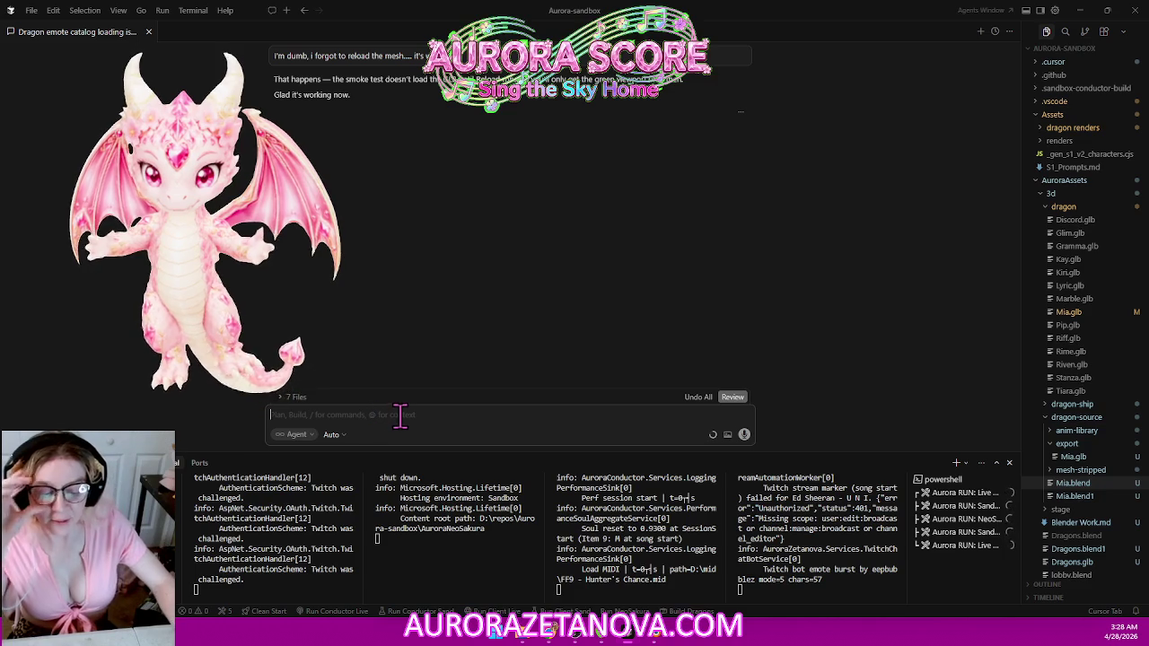
pyautogui.write('Okay now')
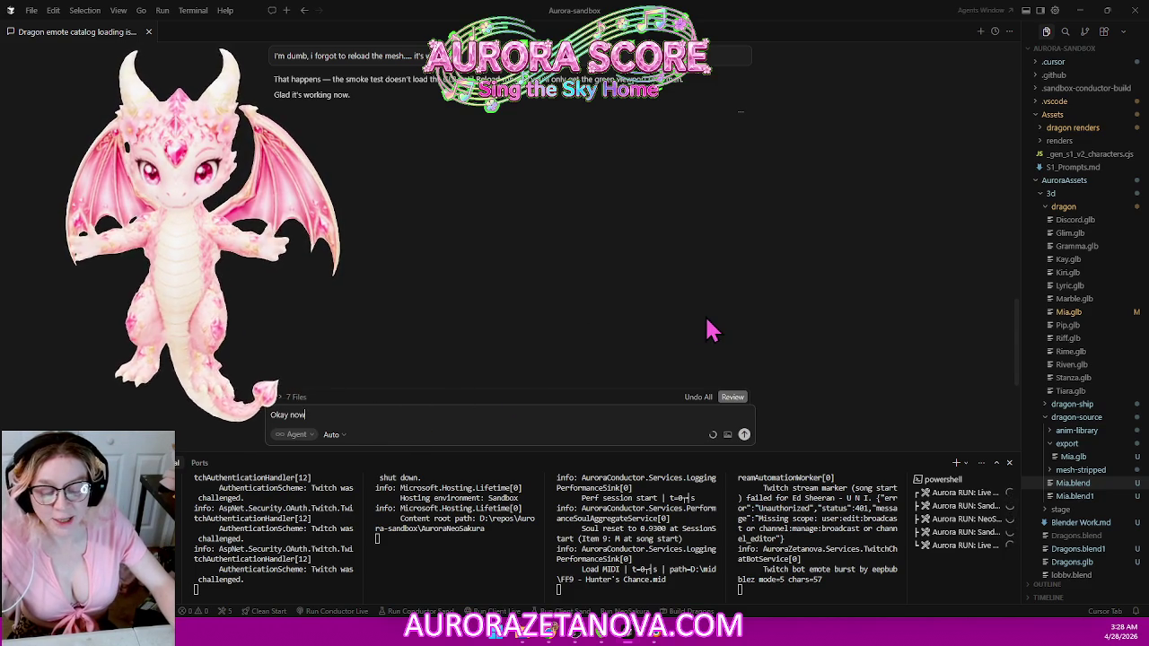
pyautogui.write(' next to the admin button give me another slider.')
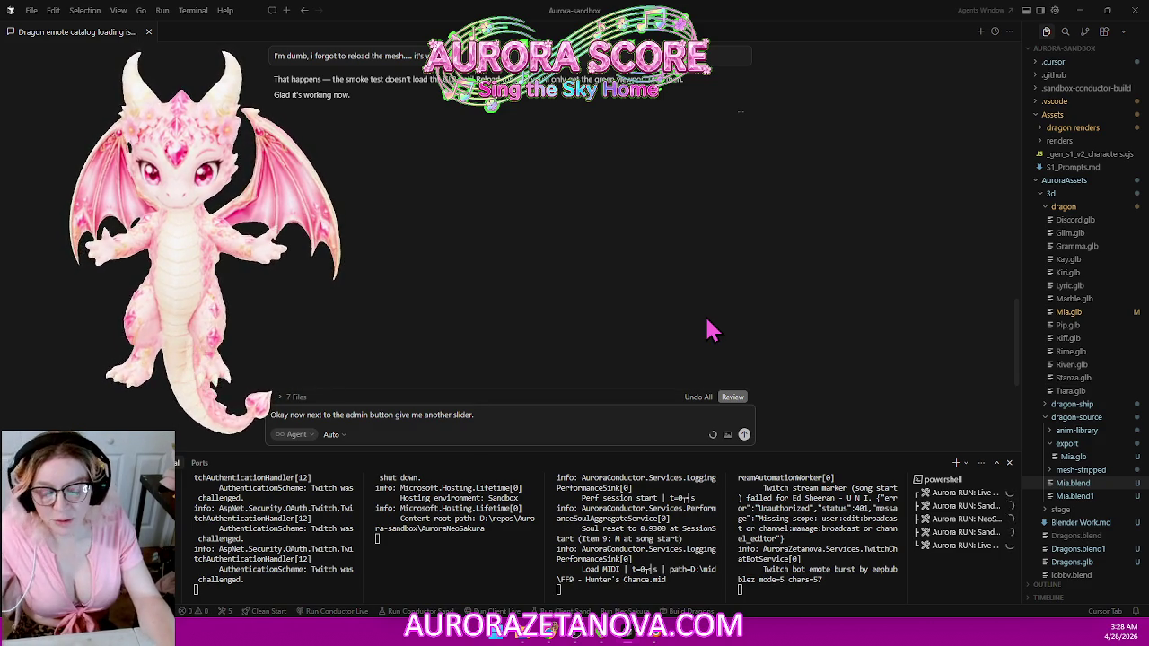
pyautogui.write('How the value set 0 through 30.')
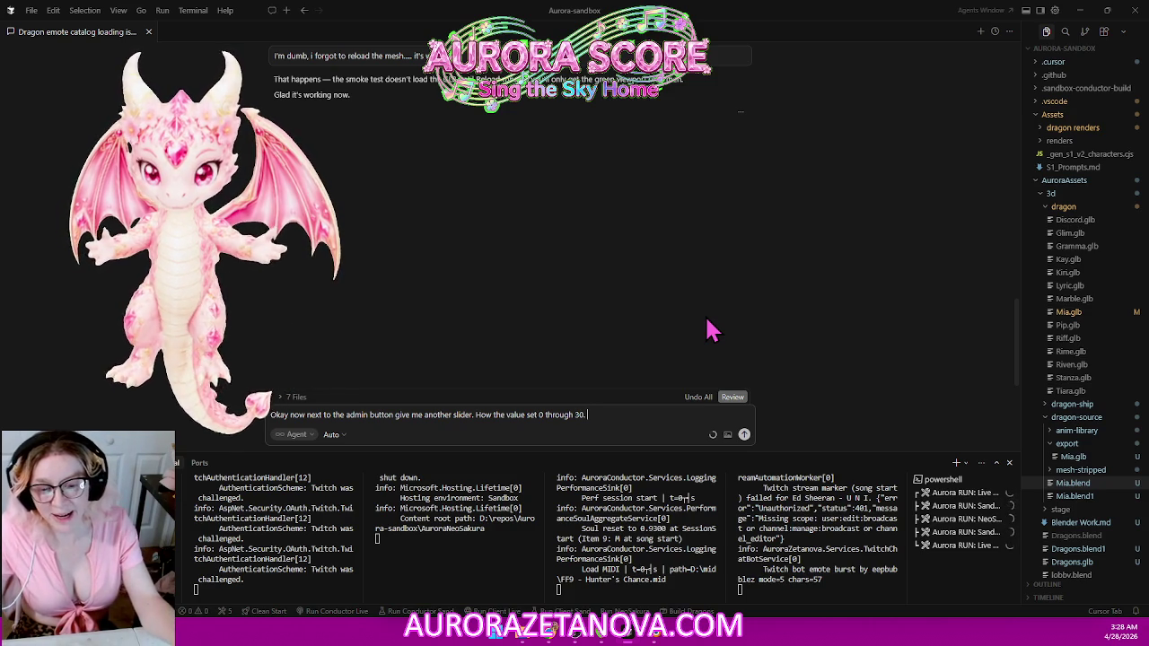
pyautogui.write('That will be the number of seconds that I want')
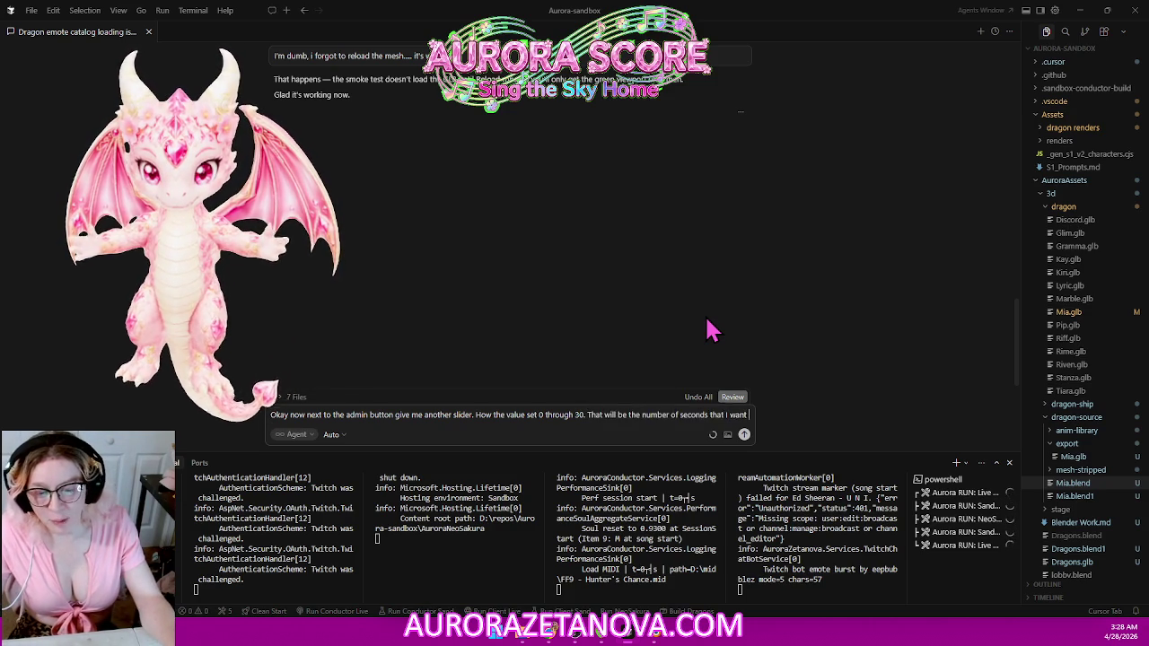
pyautogui.write(' to go by before')
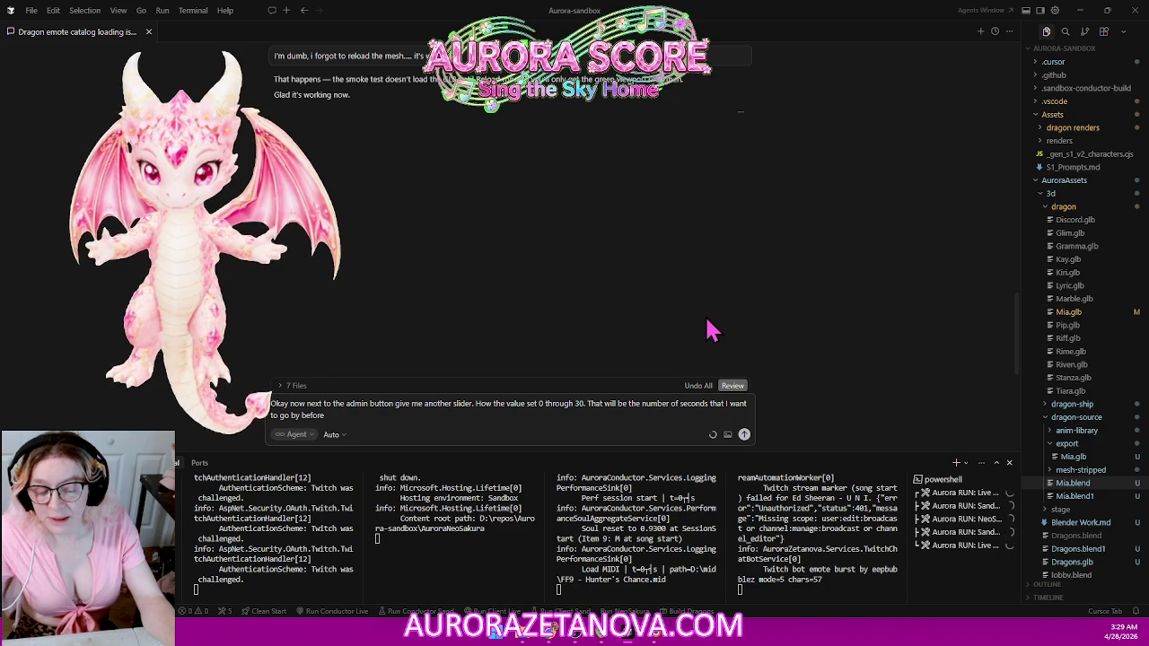
pyautogui.write('ation is randomly chosen from that list')
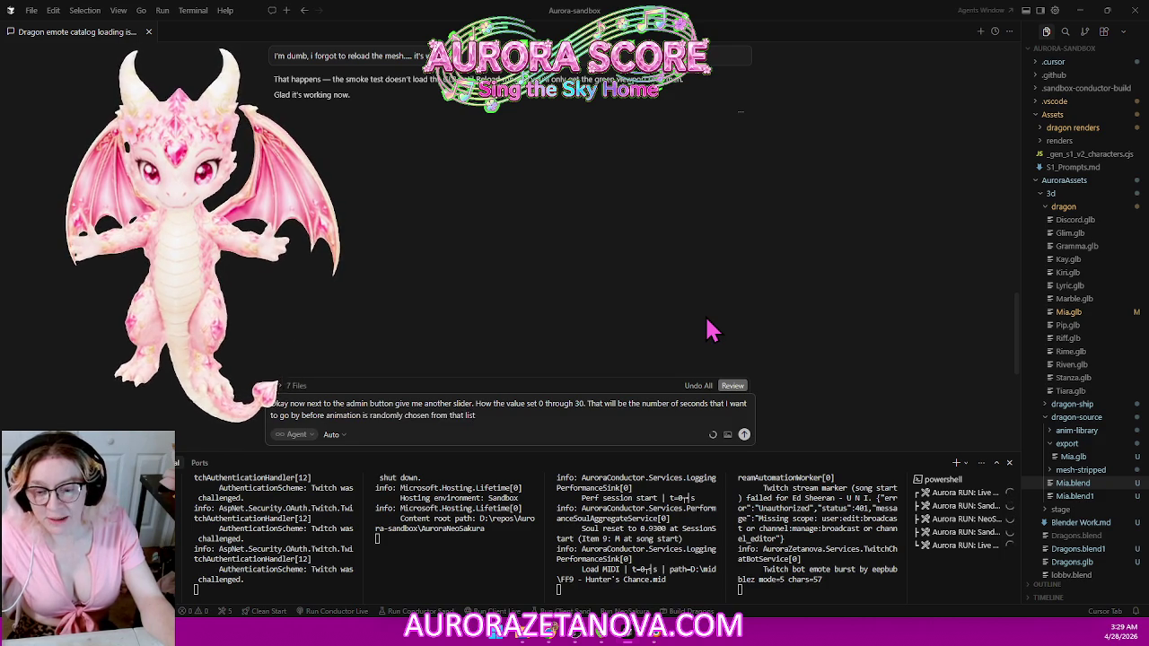
pyautogui.write(' and my dragon will play it')
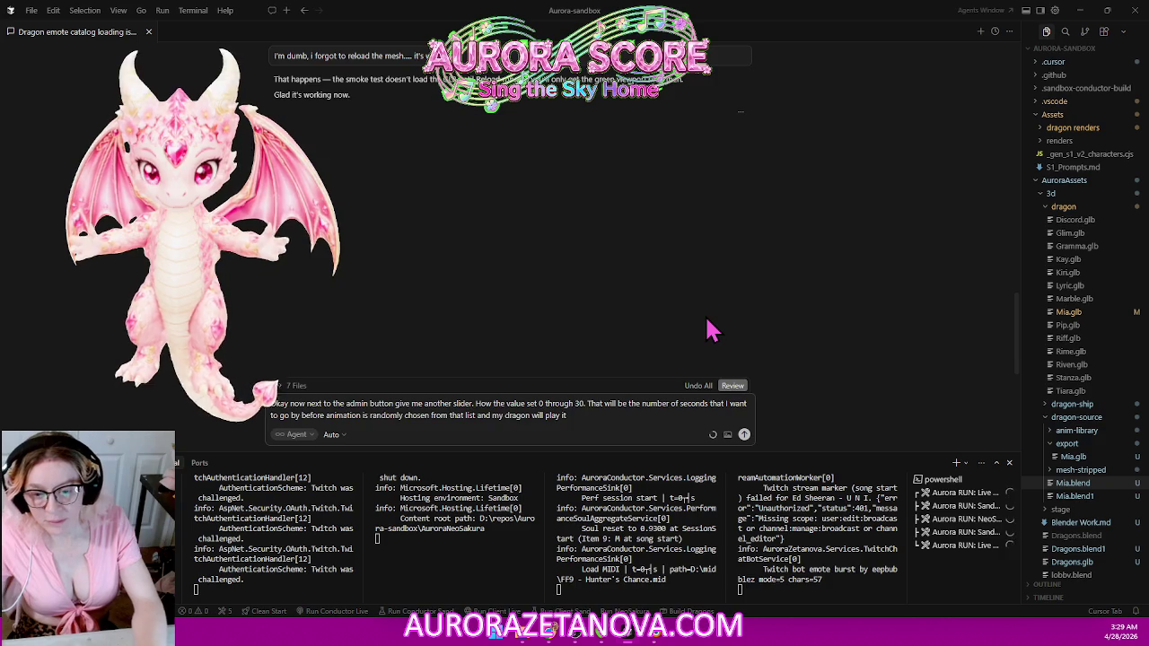
pyautogui.press('Return')
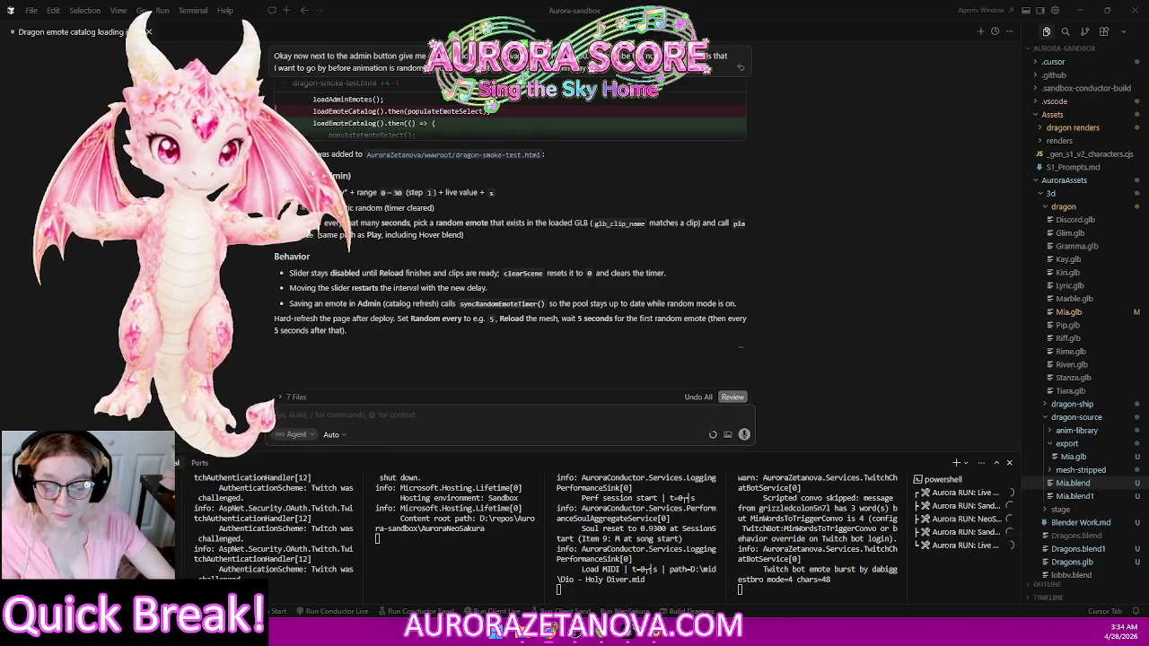
# Step: Send the prompt making the dragon slowly rotate left/right within a 70 degree cone
pyautogui.click(338, 415)
pyautogui.write('make the dragon way s')
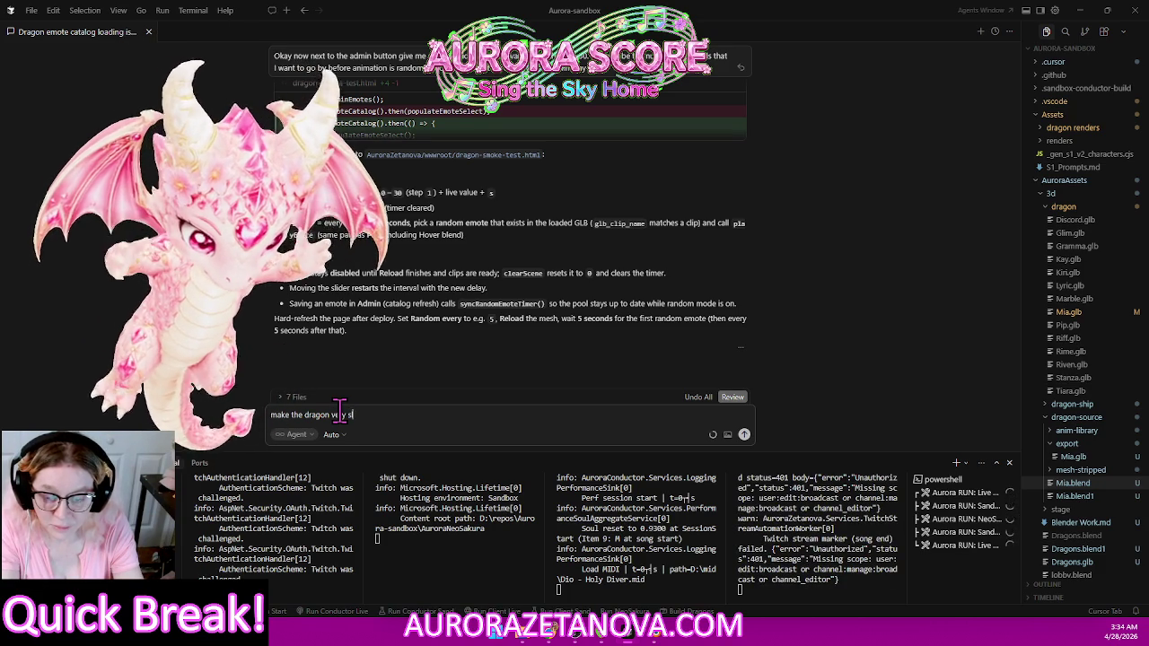
pyautogui.write('w')
pyautogui.press('BackSpace')
pyautogui.write('ow')
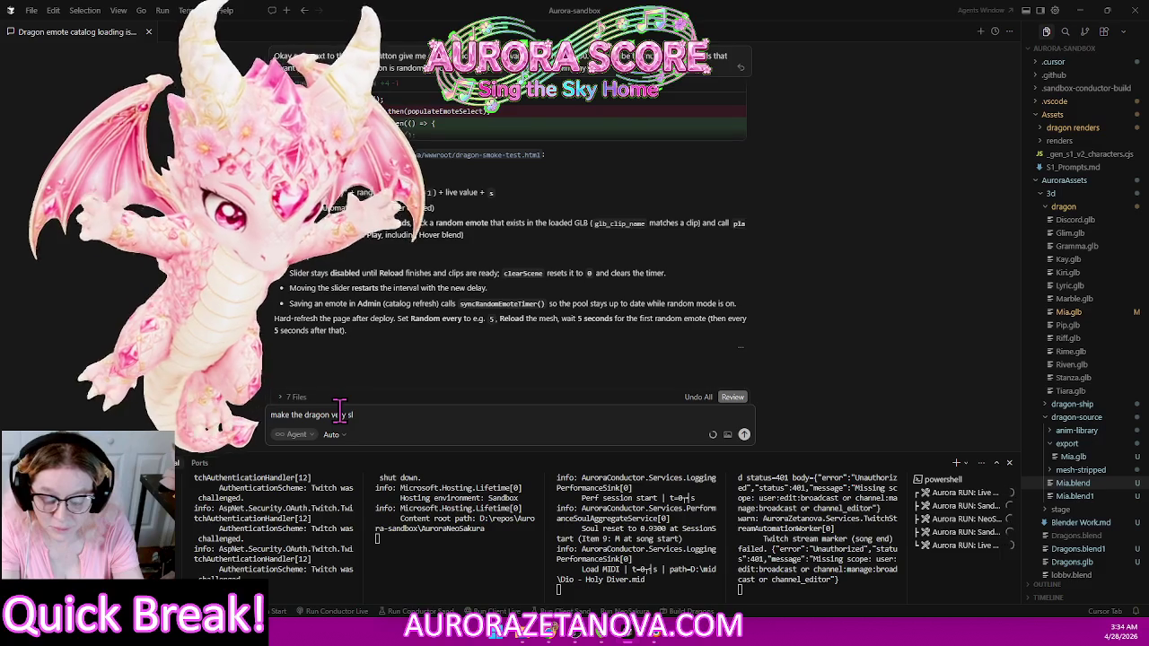
pyautogui.write('l')
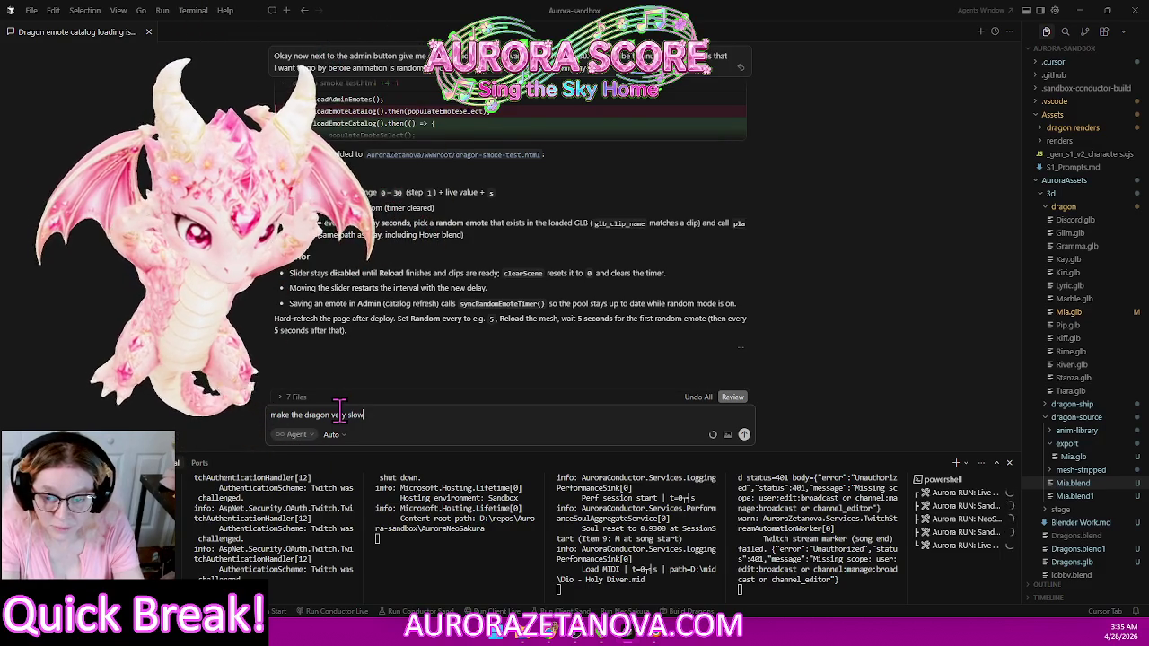
pyautogui.write('ly i')
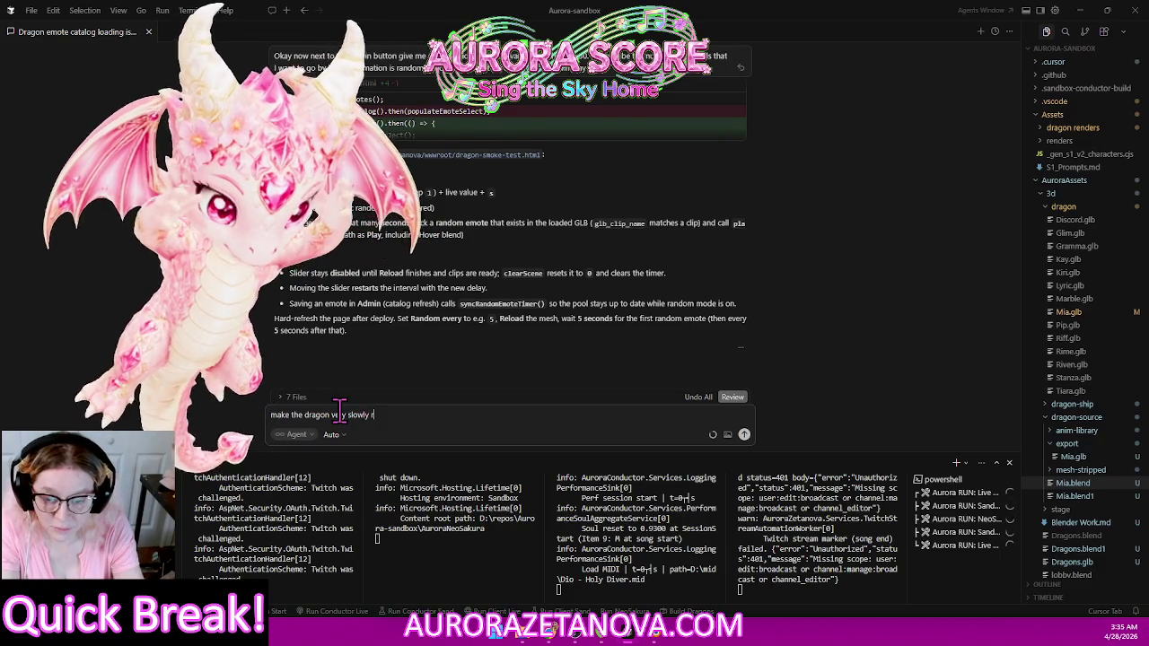
pyautogui.press('BackSpace')
pyautogui.write('ro')
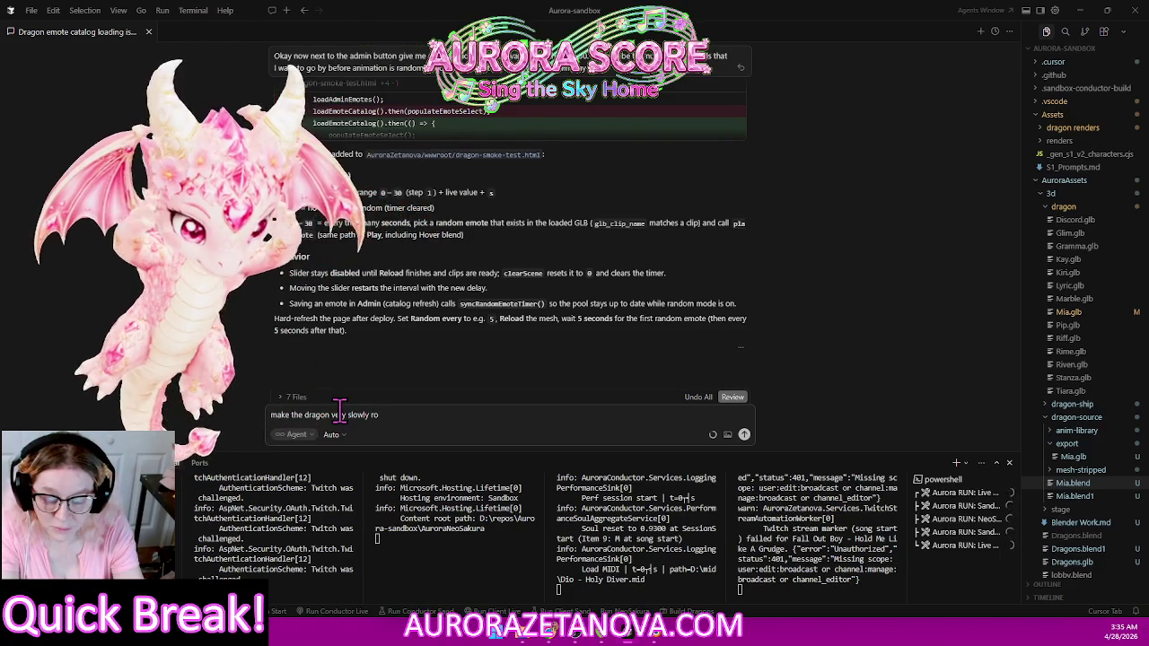
pyautogui.write('tate ')
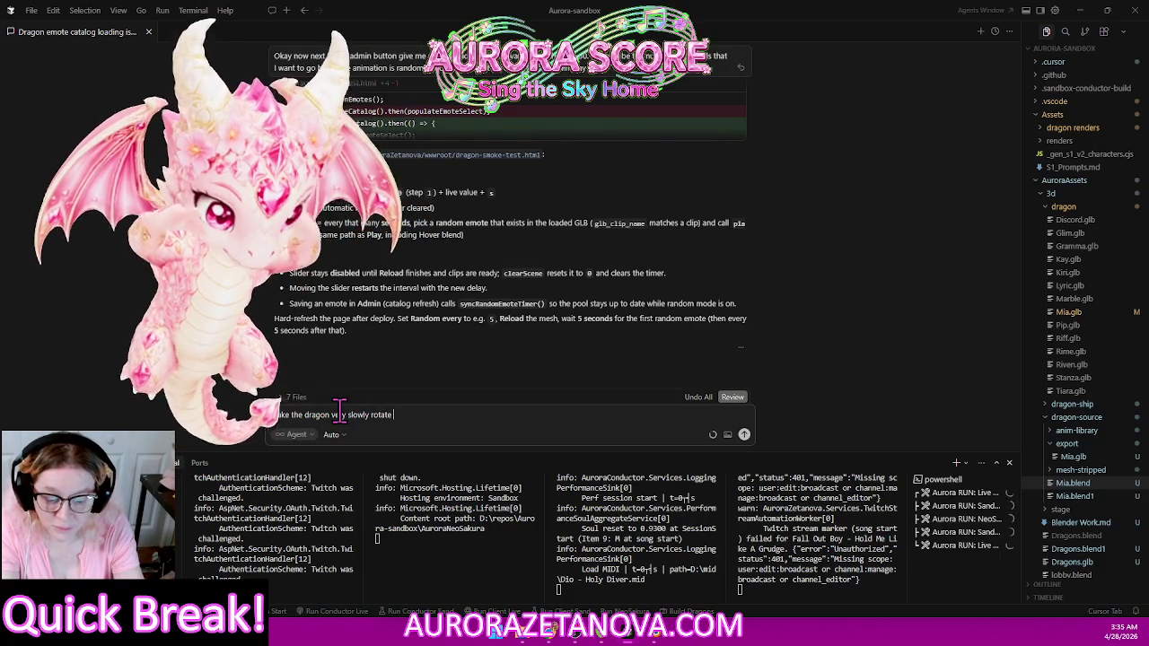
pyautogui.write('le')
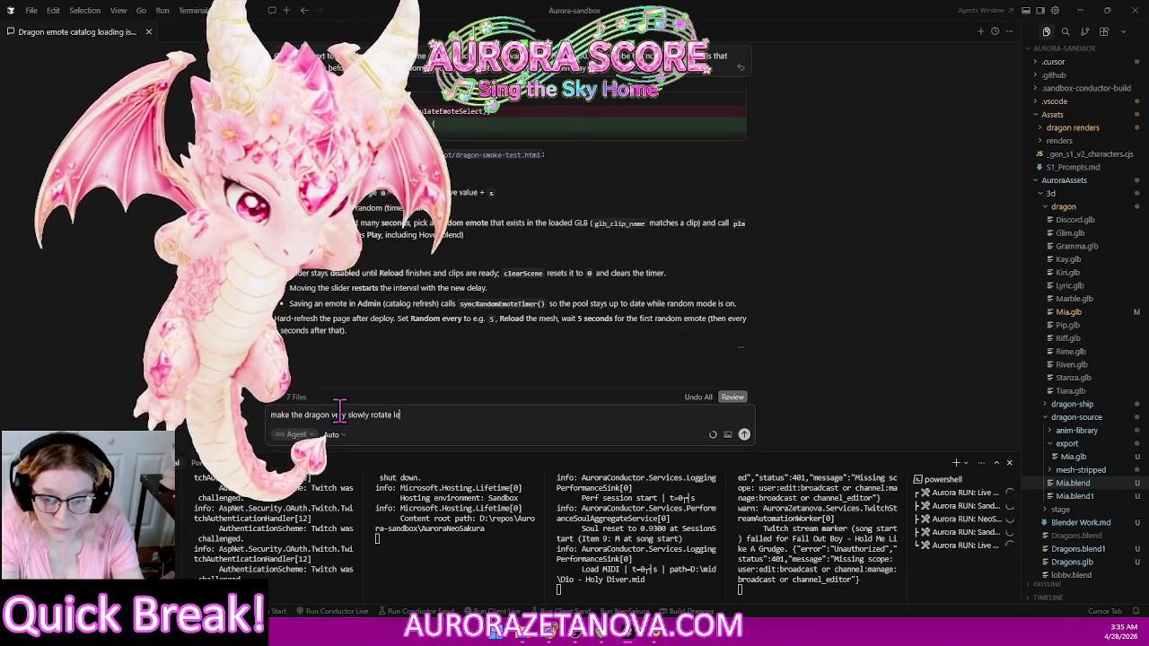
pyautogui.write('ft')
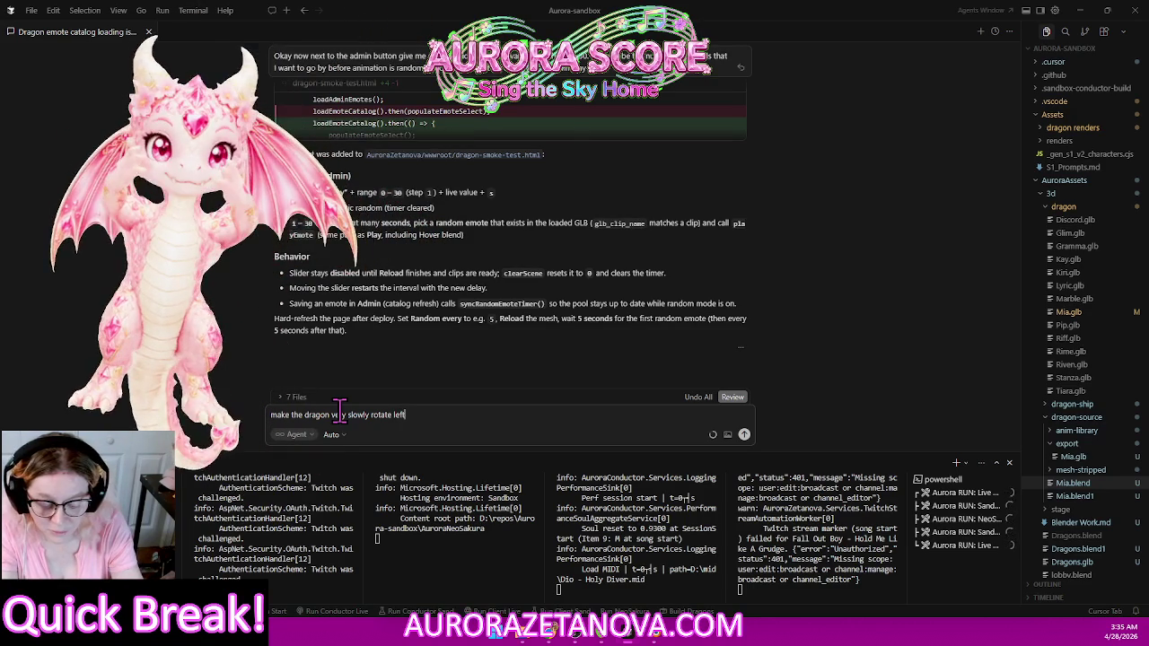
pyautogui.write(' <')
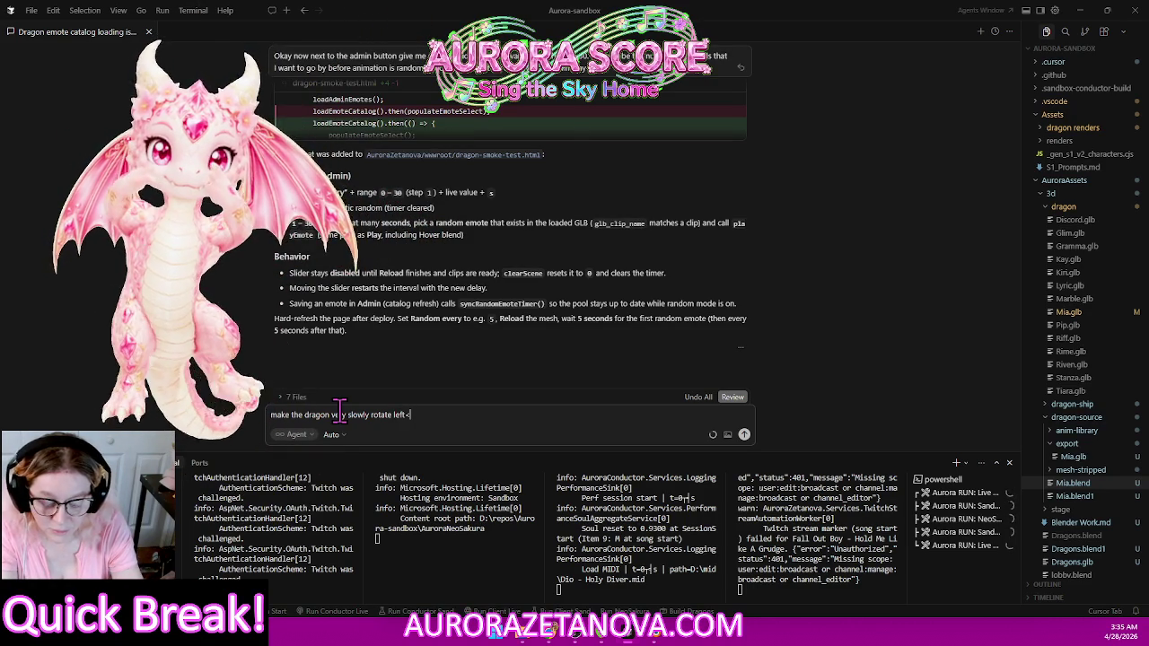
pyautogui.write('t')
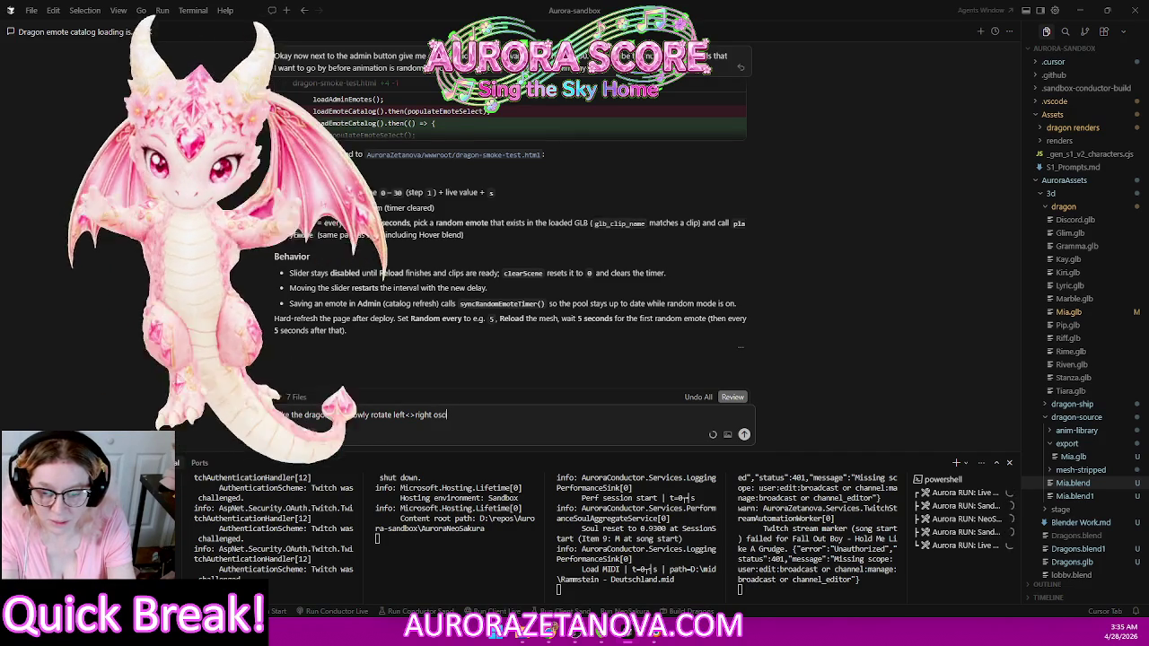
pyautogui.write('illating in a 70')
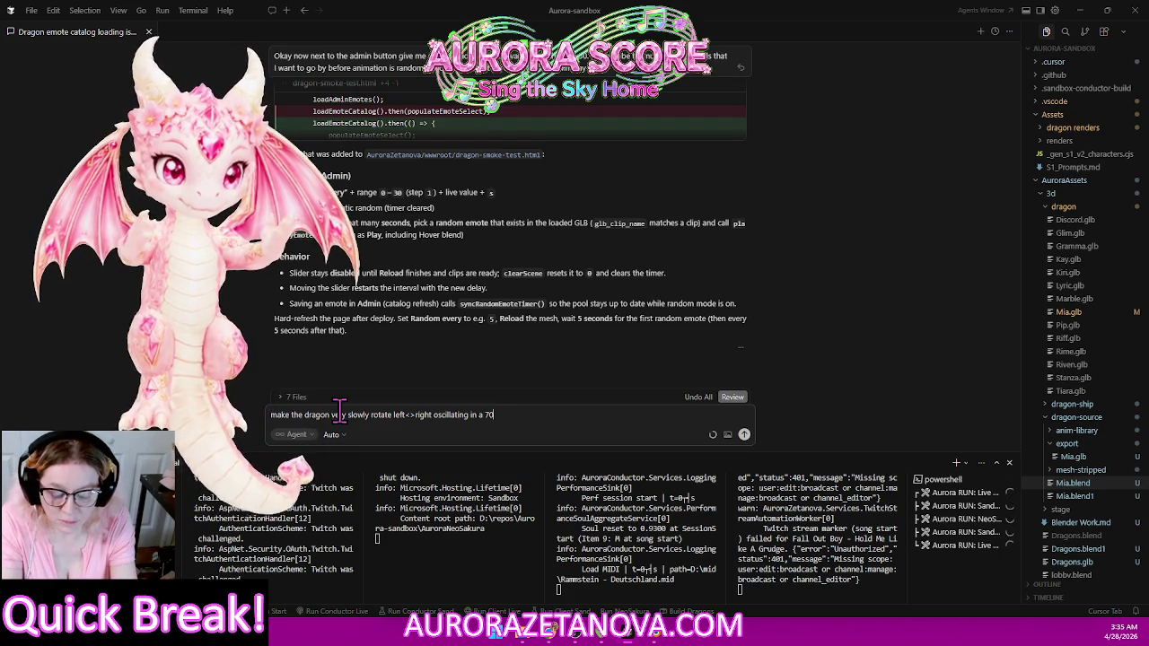
pyautogui.write('degree')
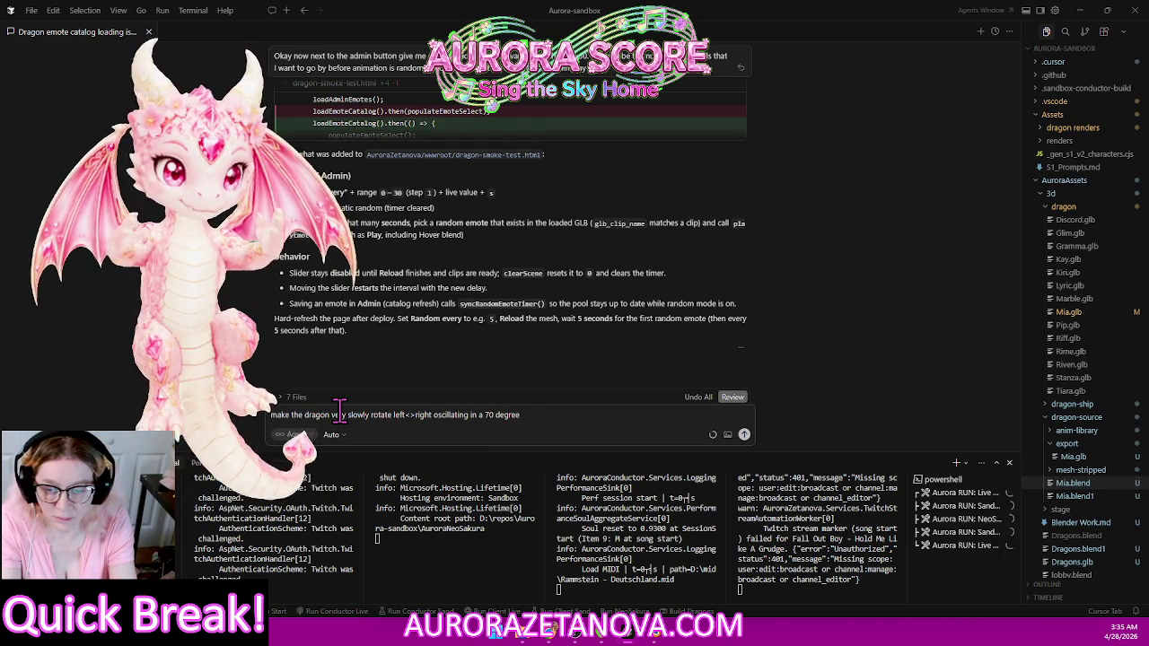
pyautogui.write(' cone')
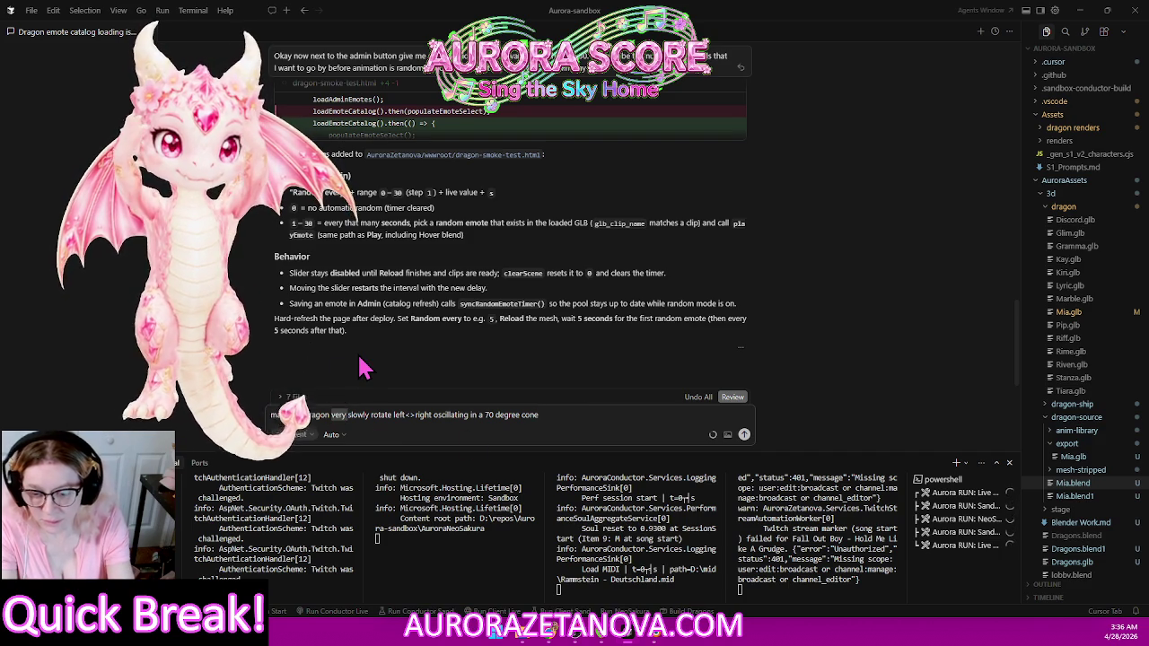
pyautogui.press('BackSpace')
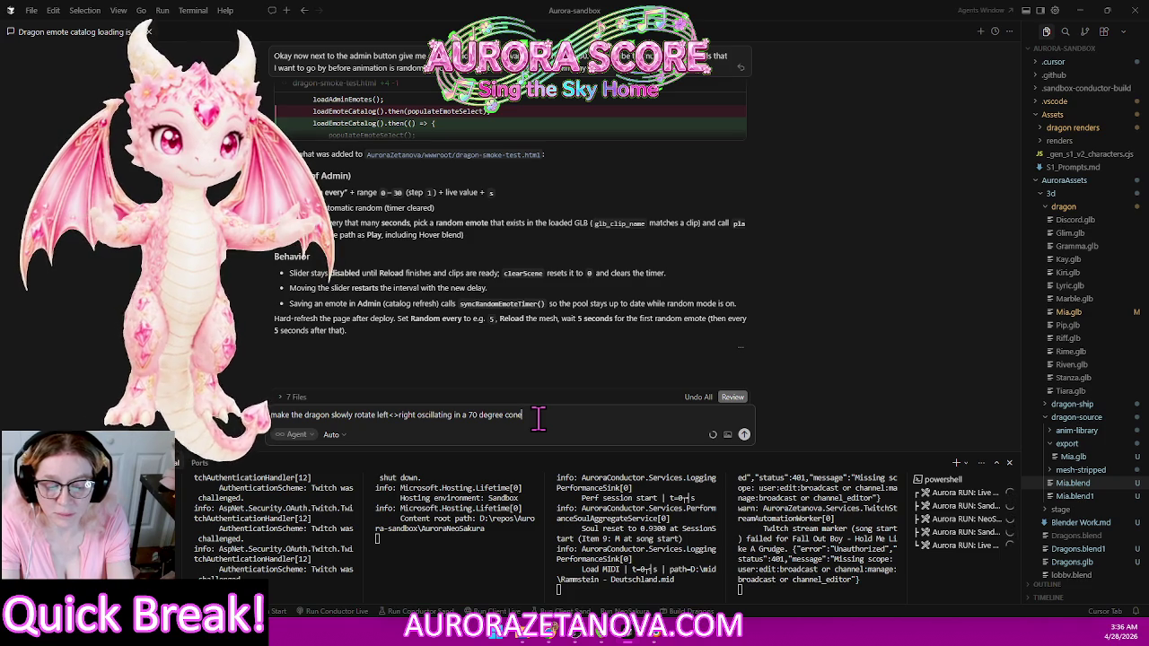
pyautogui.press('Return')
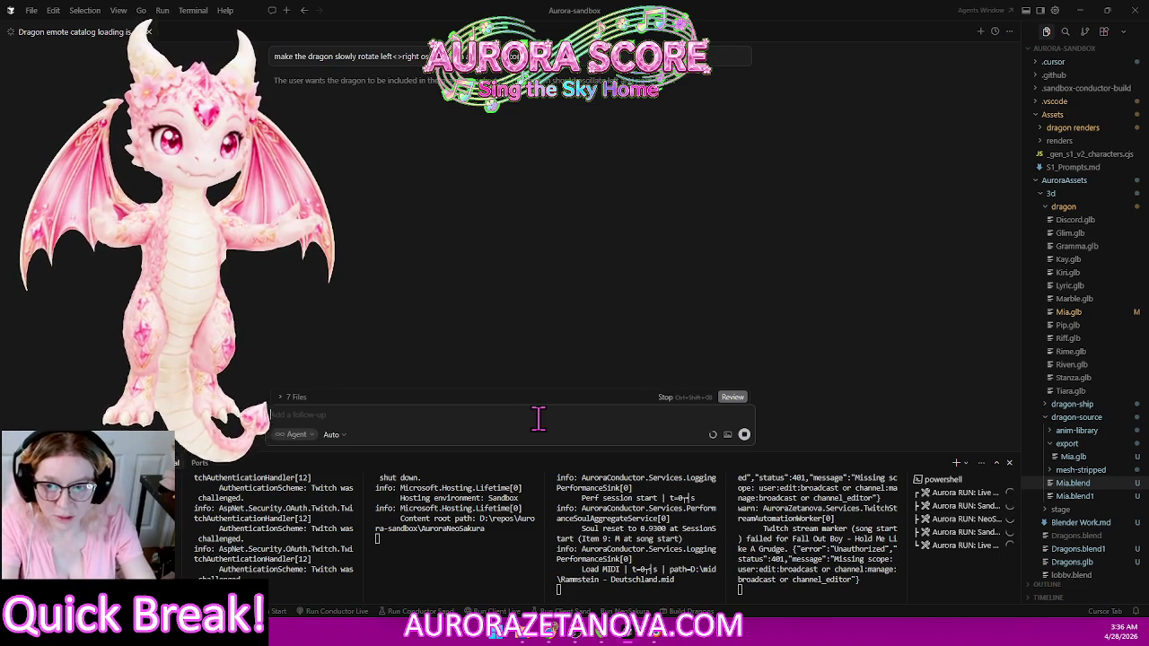
# Step: Stop the agent's current run and resubmit the 70-degree sway prompt
pyautogui.click(744, 436)
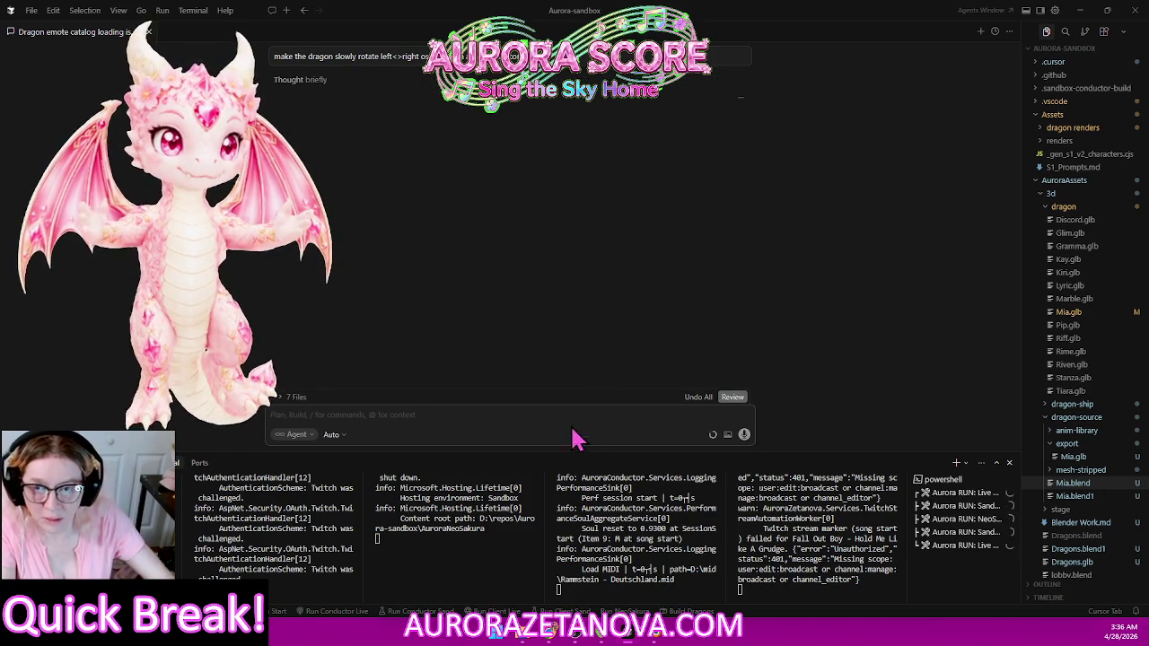
pyautogui.click(350, 55)
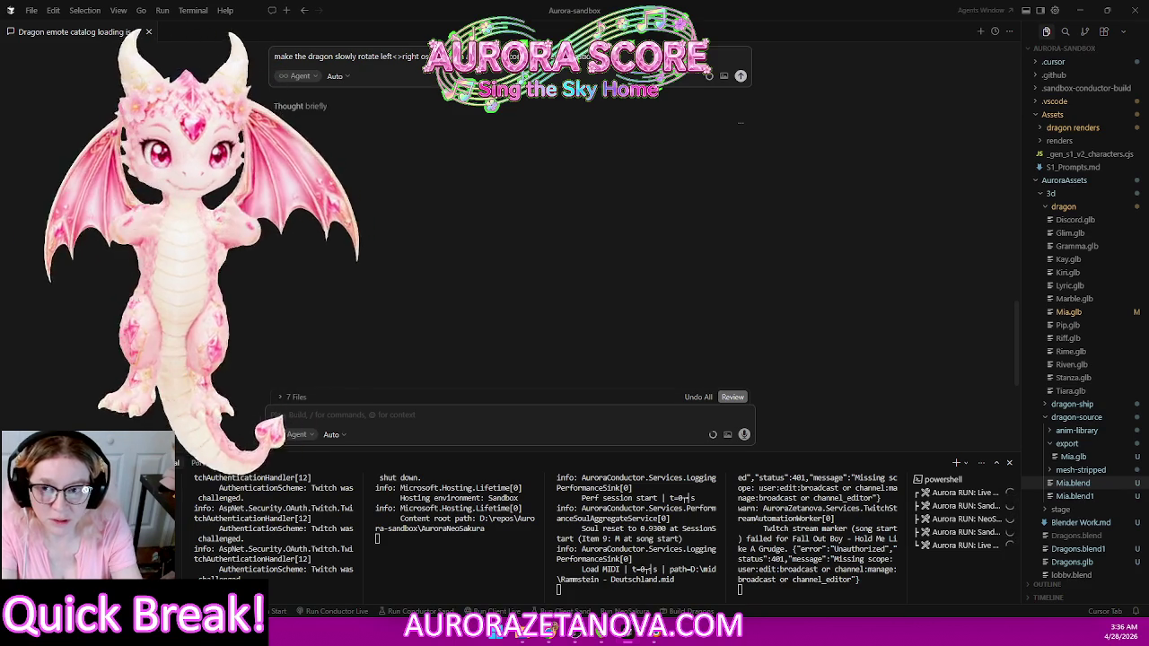
pyautogui.press('Return')
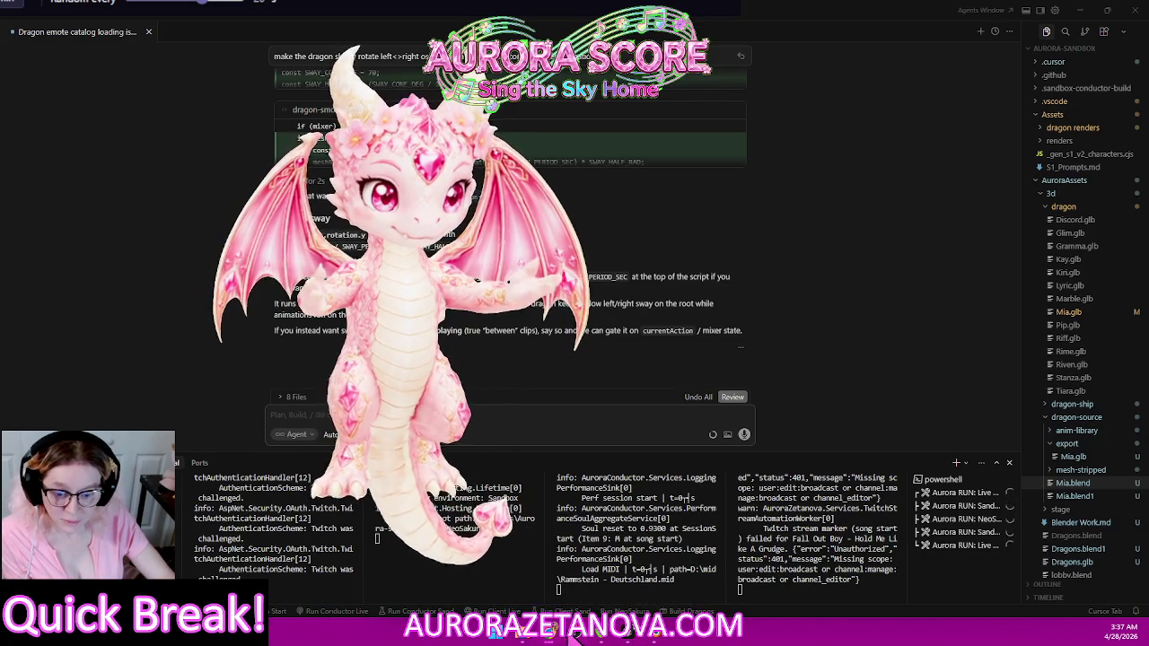
pyautogui.moveTo(550, 634)
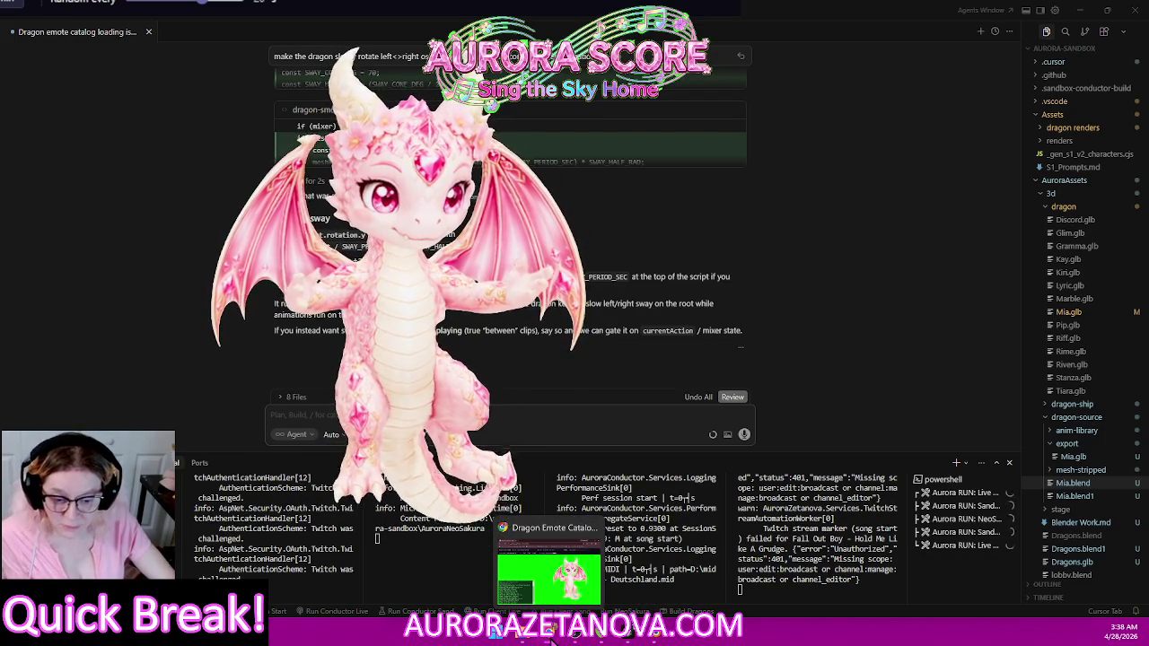
# Step: Open a new Chrome window, move it into view, and show the Aurora Score bookmarks folder
pyautogui.rightClick(554, 639)
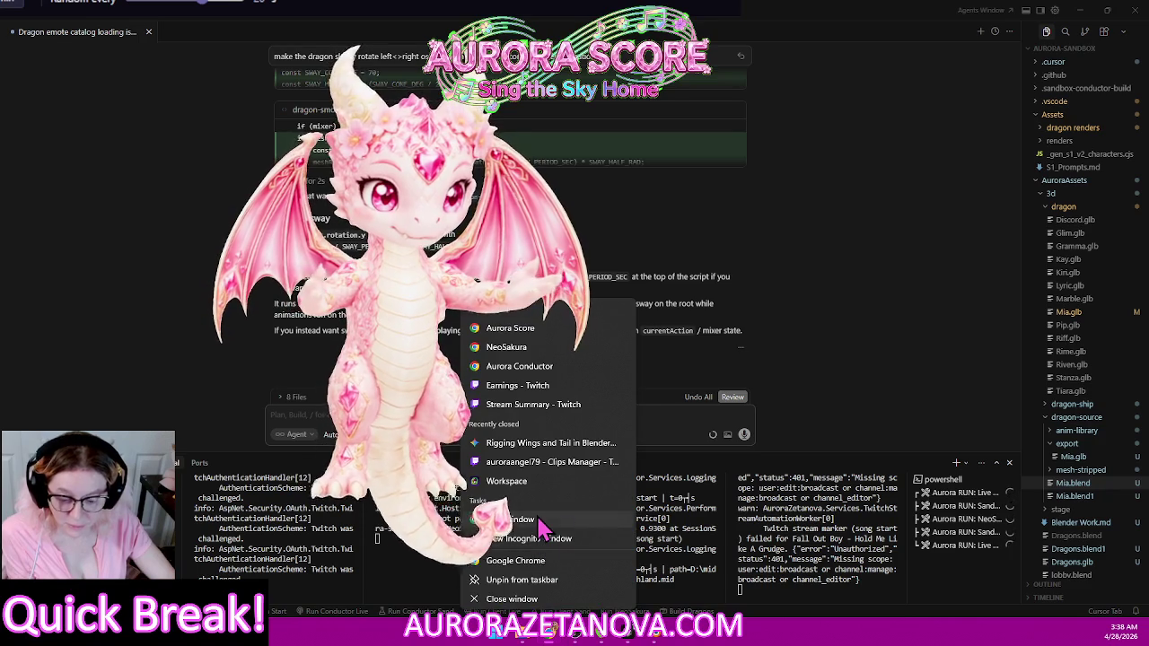
pyautogui.click(542, 521)
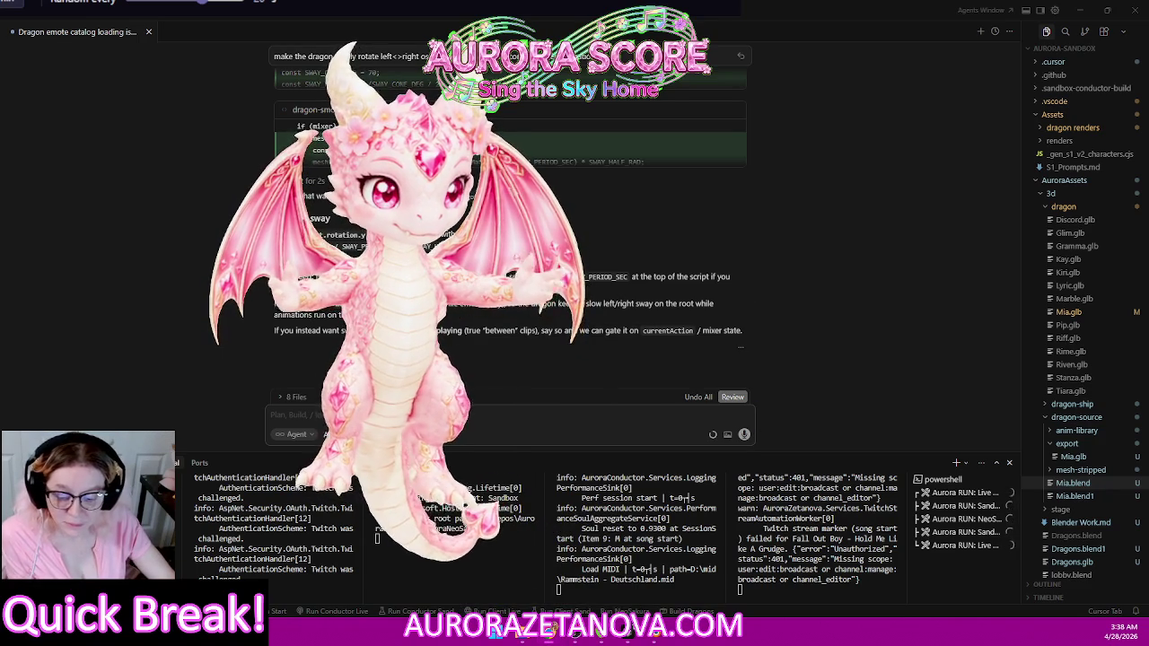
pyautogui.moveTo(533, 368)
pyautogui.mouseDown()
pyautogui.moveTo(422, 70)
pyautogui.moveTo(374, 75)
pyautogui.mouseUp()
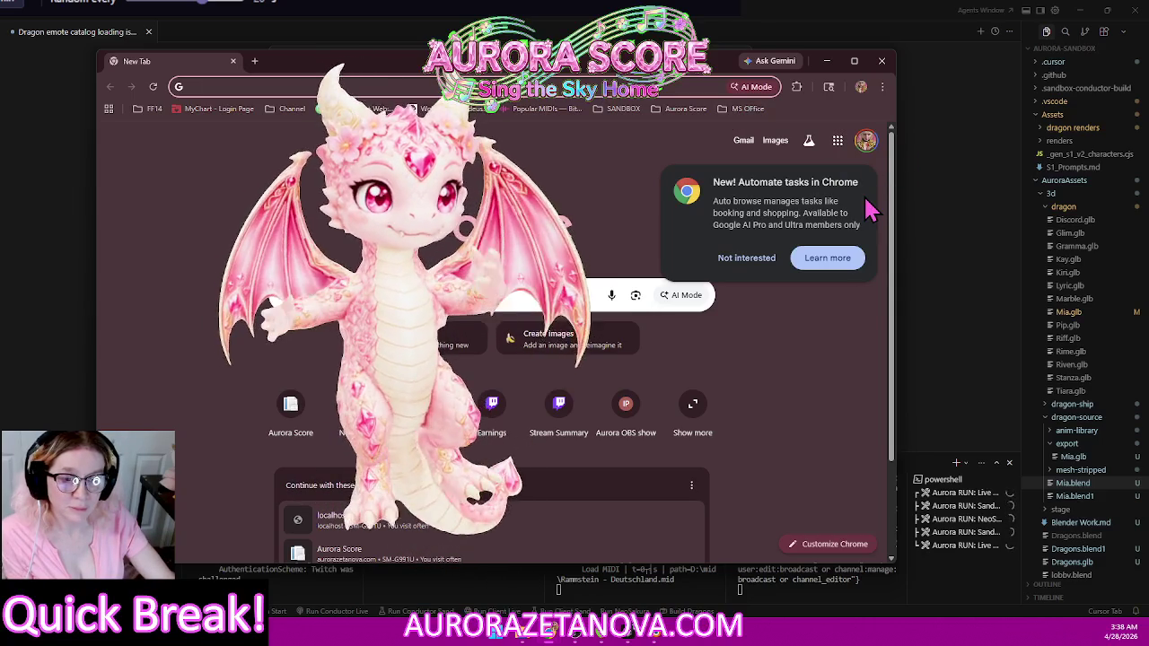
pyautogui.click(853, 378)
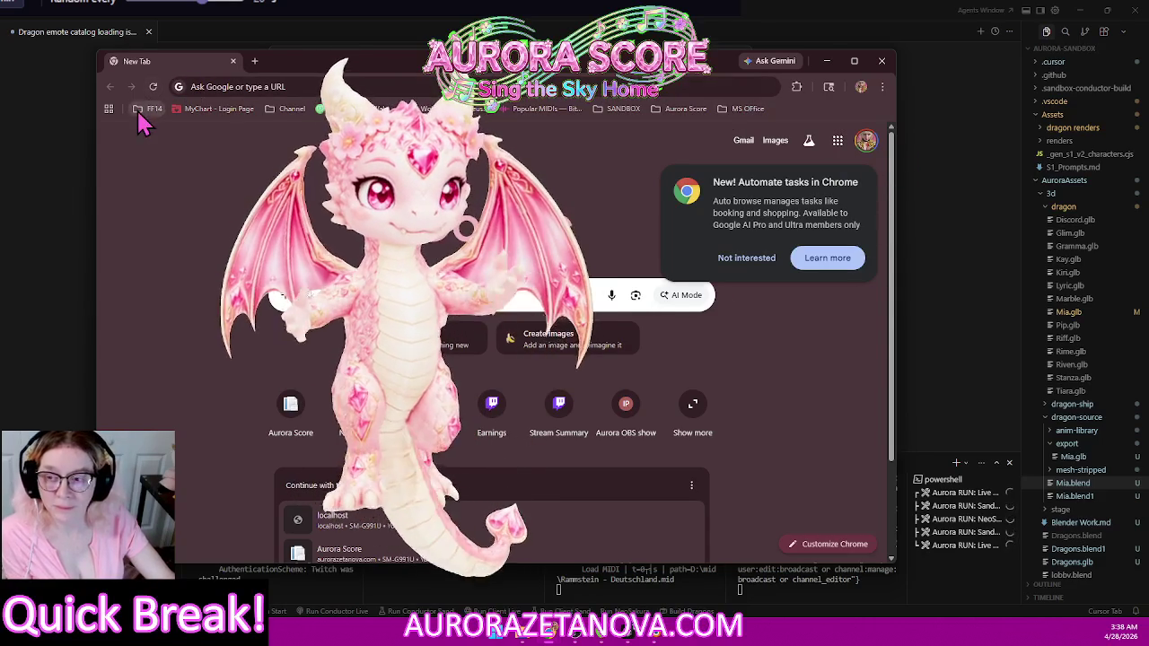
pyautogui.click(686, 111)
# Step: Open the Meshy Workspace bookmark maximized and load the blue dragon from the generation gallery
pyautogui.click(692, 167)
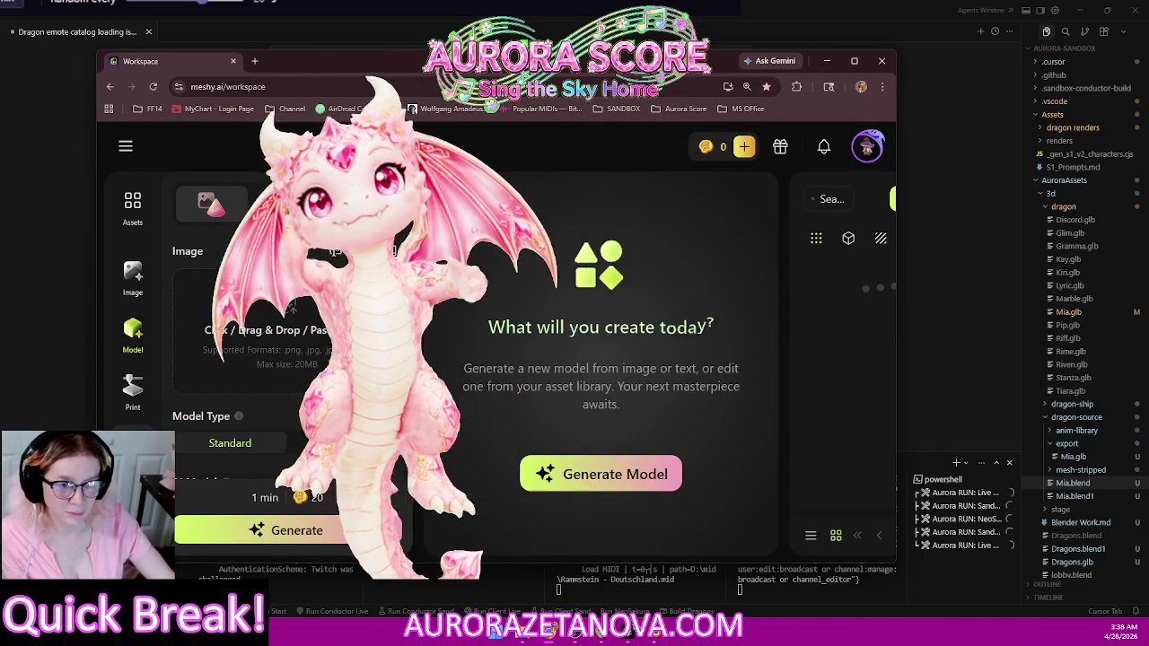
pyautogui.click(858, 64)
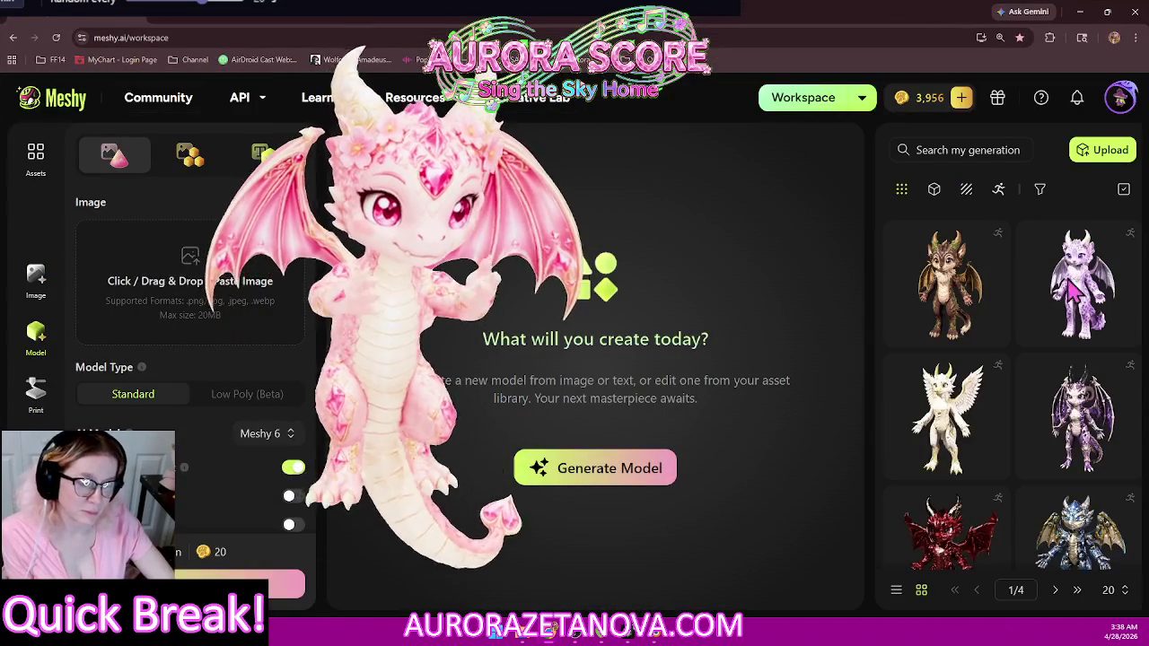
pyautogui.scroll(-2, 1095, 297)
pyautogui.scroll(-2, 1096, 305)
pyautogui.scroll(-2, 1097, 323)
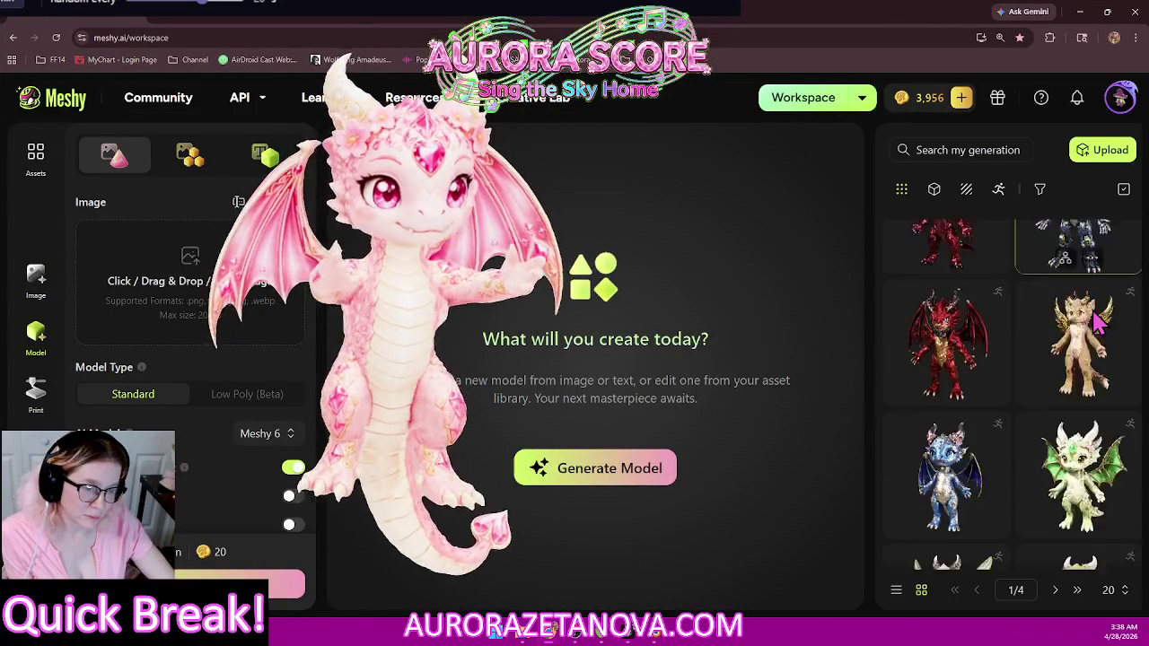
pyautogui.scroll(-2, 1100, 328)
pyautogui.scroll(-2, 1094, 334)
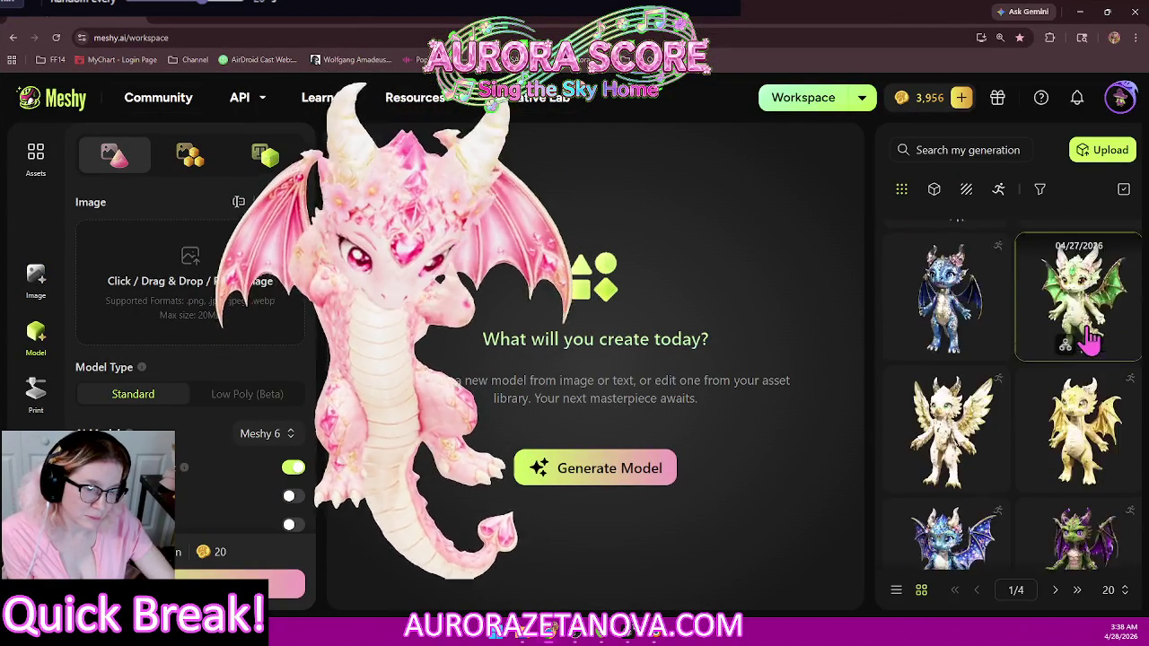
pyautogui.scroll(-1, 1091, 334)
pyautogui.click(959, 431)
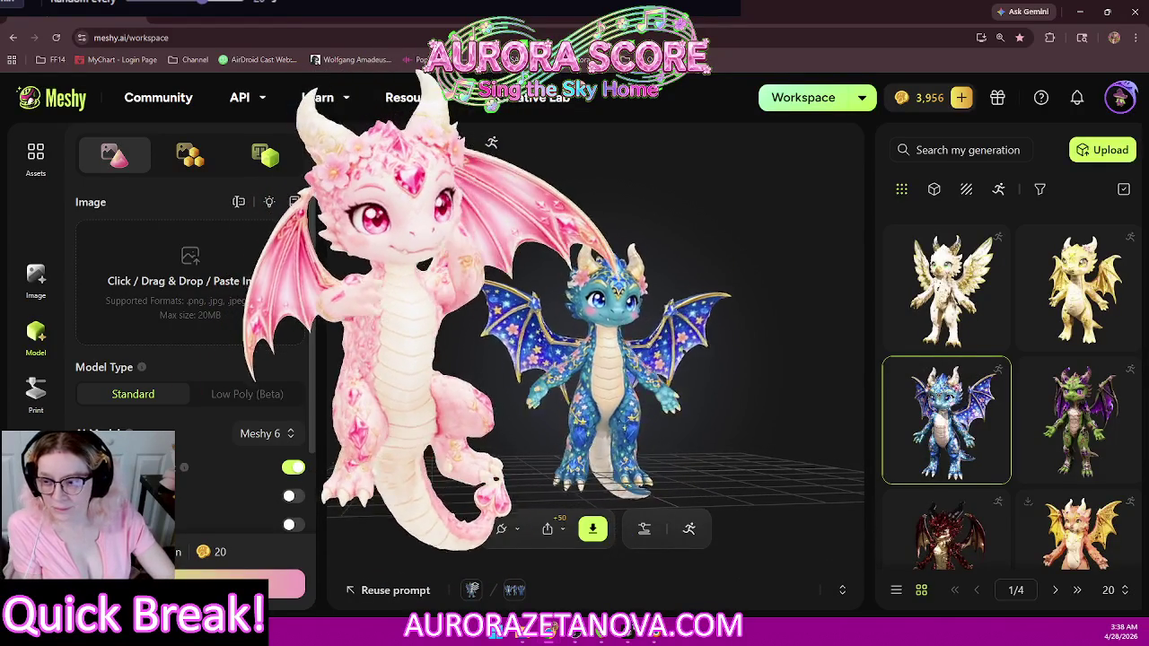
# Step: Open the Animate library for the blue star-patterned dragon
pyautogui.click(689, 529)
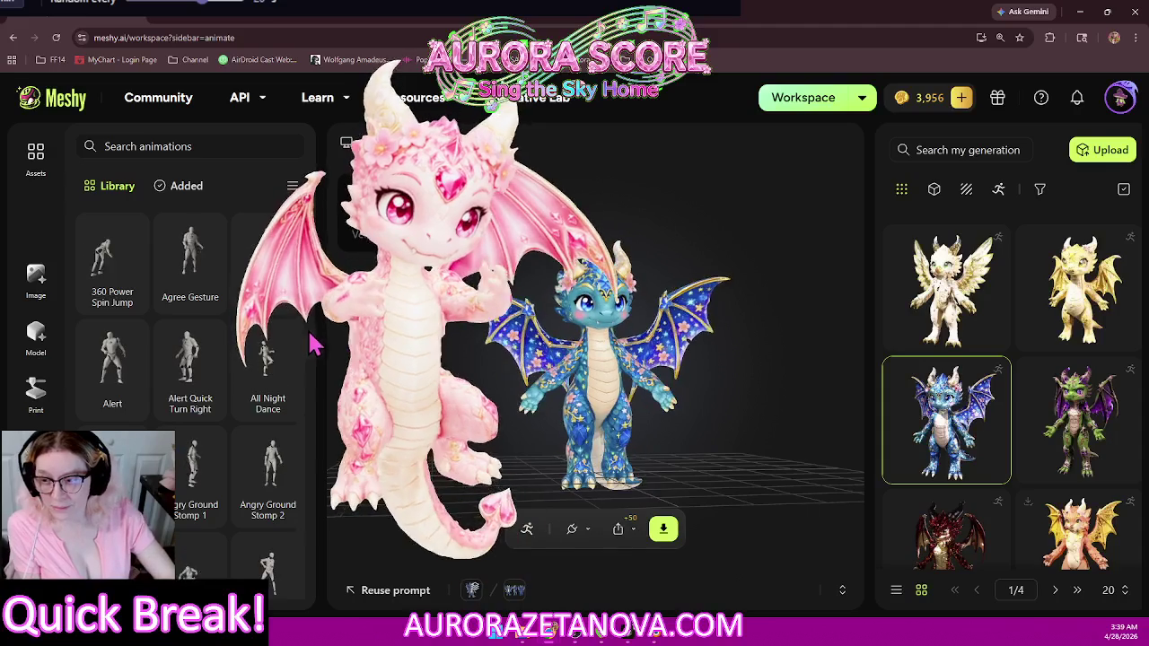
pyautogui.moveTo(112, 269)
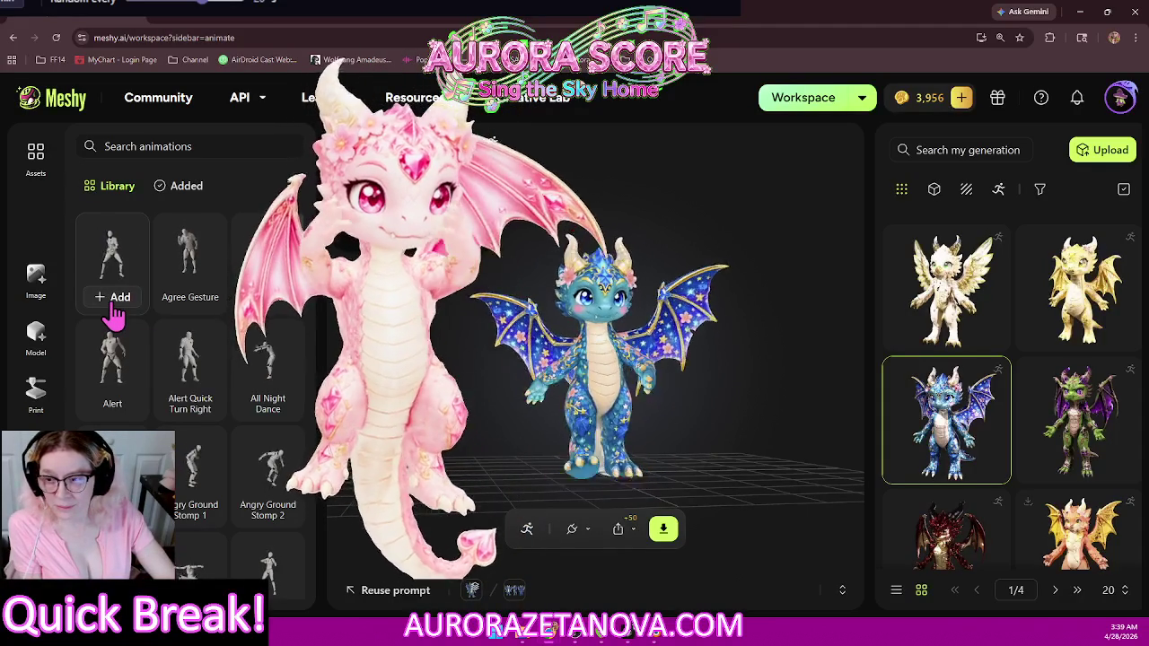
# Step: Add 360 Power Spin Jump, Agree Gesture, Angry Ground Stomp 1 and 2, Angry Stomp, and Angry to Tantrum Sit
pyautogui.click(110, 299)
pyautogui.click(193, 298)
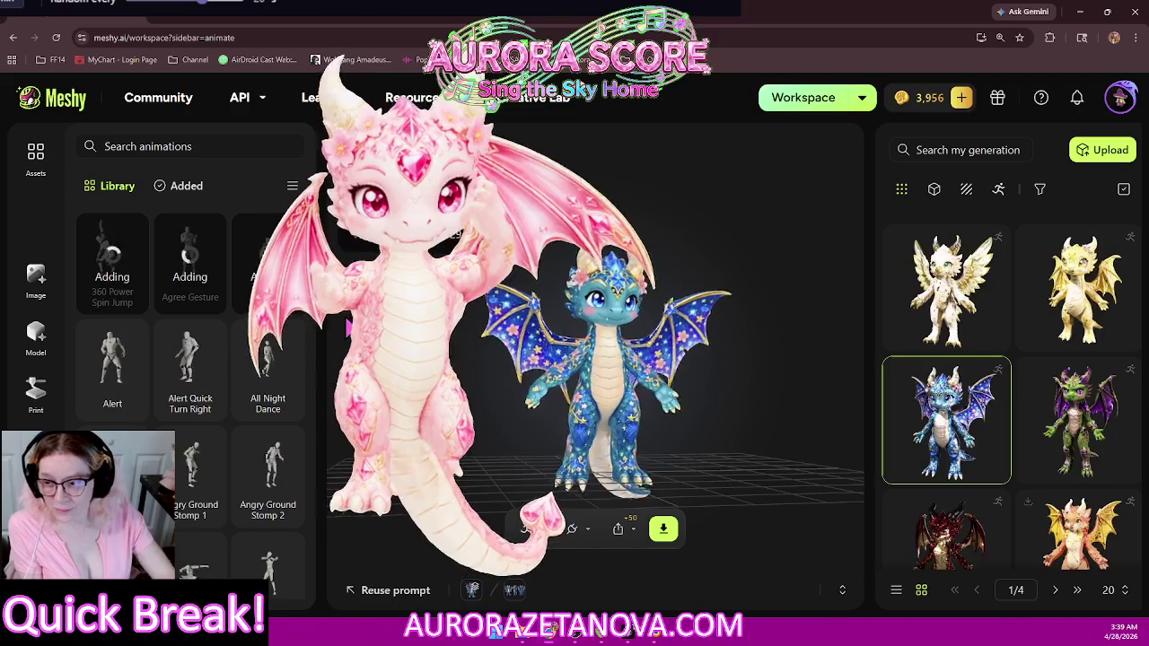
pyautogui.scroll(-2, 110, 414)
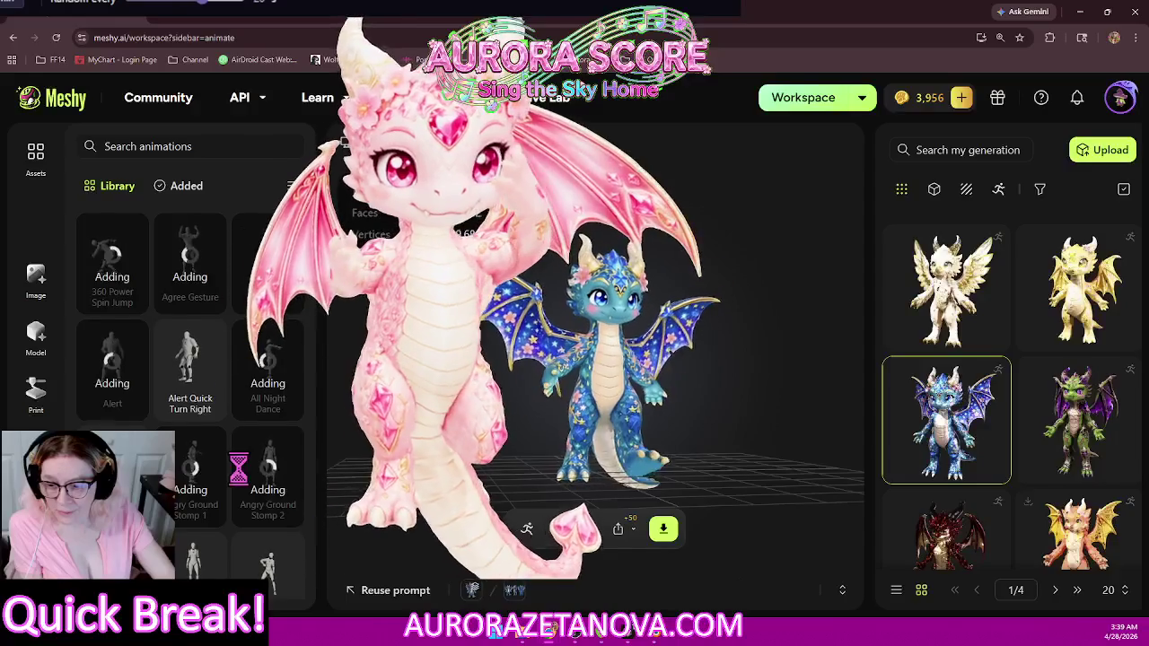
pyautogui.click(197, 436)
pyautogui.click(254, 440)
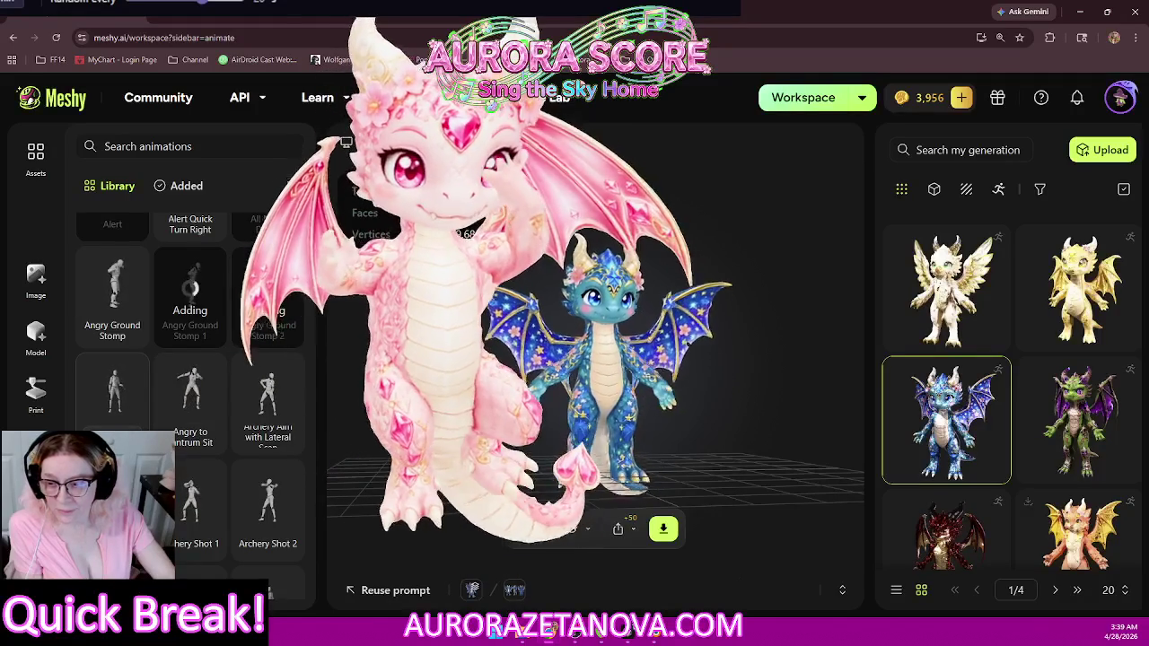
pyautogui.click(112, 395)
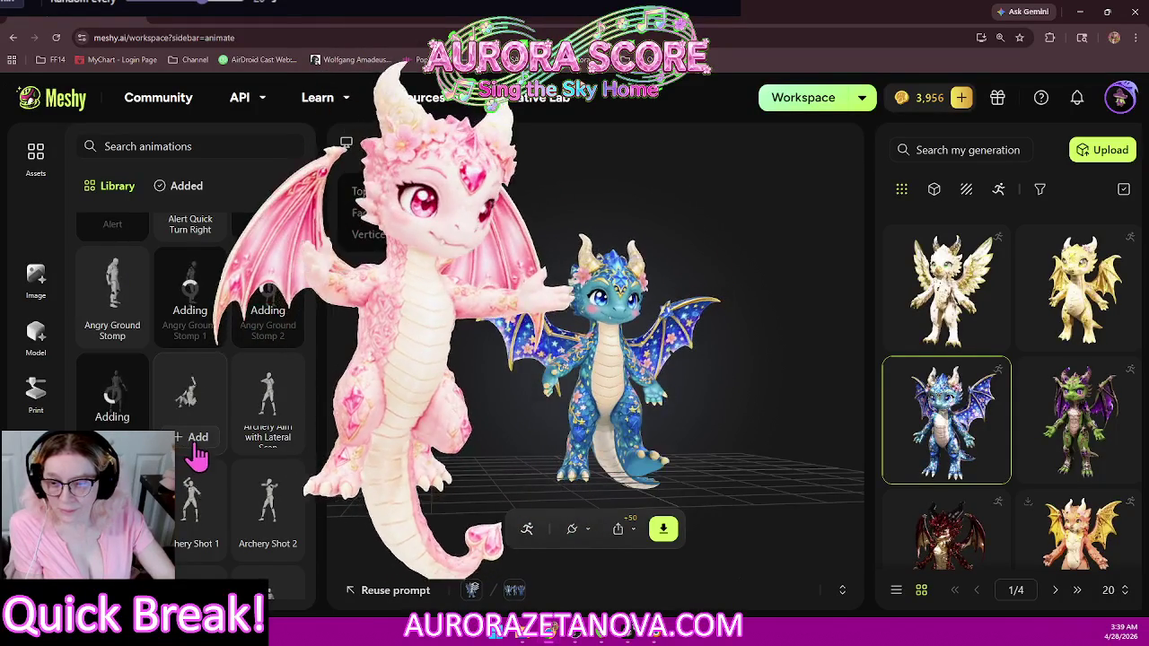
pyautogui.click(191, 437)
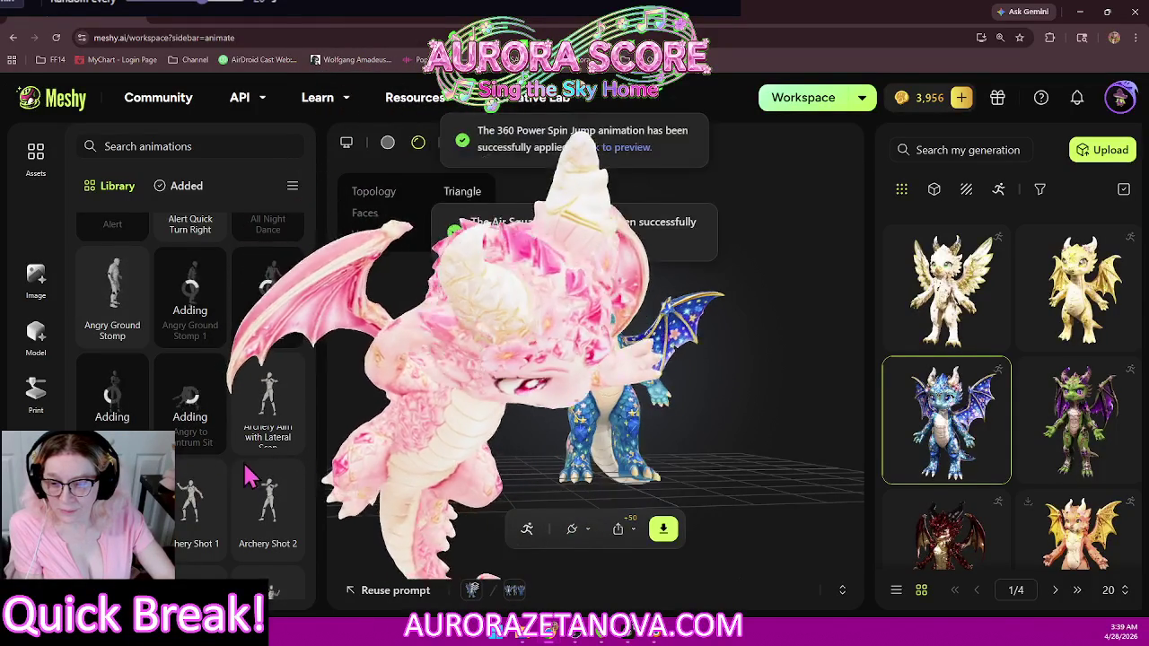
# Step: Add the Archery Shot, Arise and Arm Circle Shuffle animations
pyautogui.scroll(-2, 274, 499)
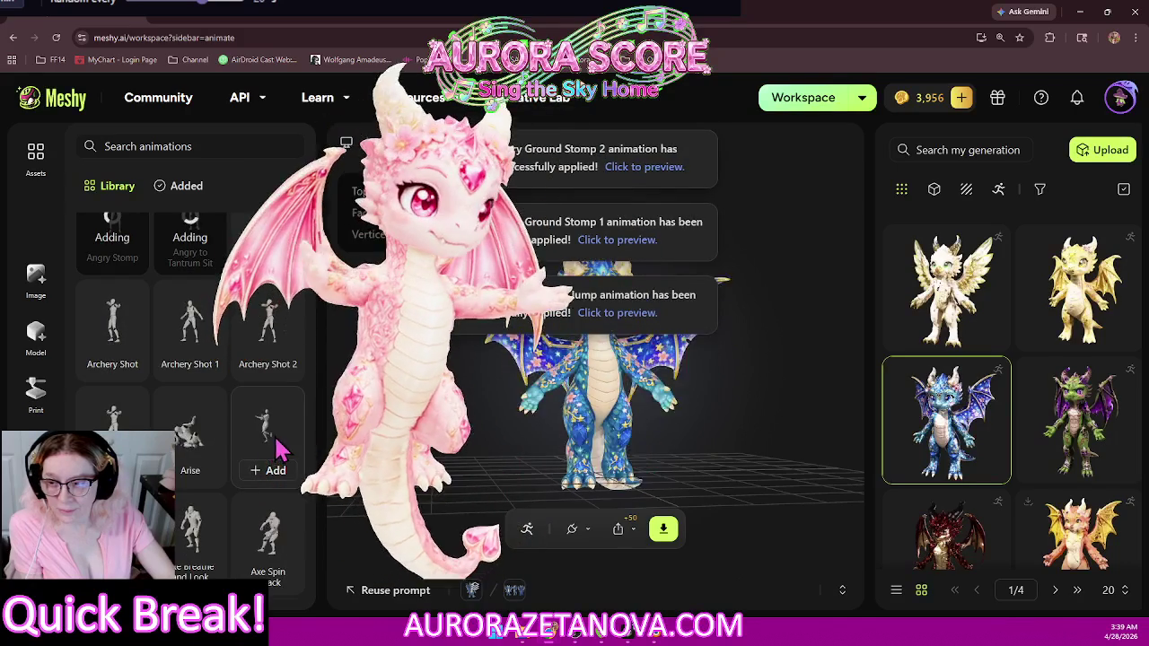
pyautogui.click(101, 377)
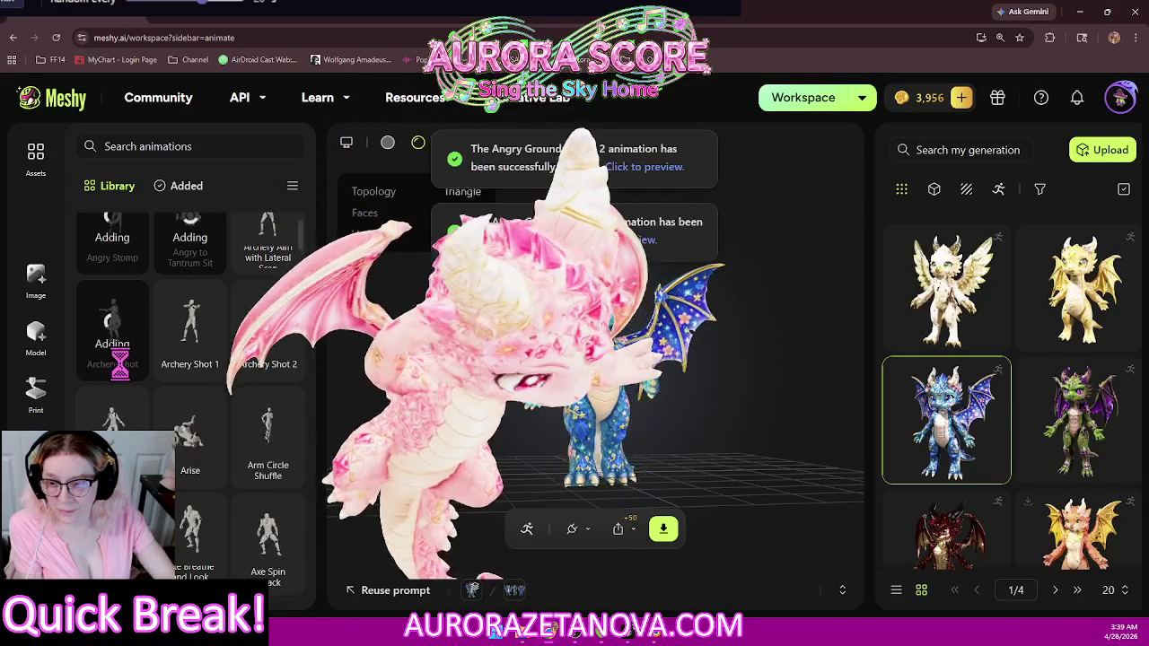
pyautogui.scroll(-1, 192, 386)
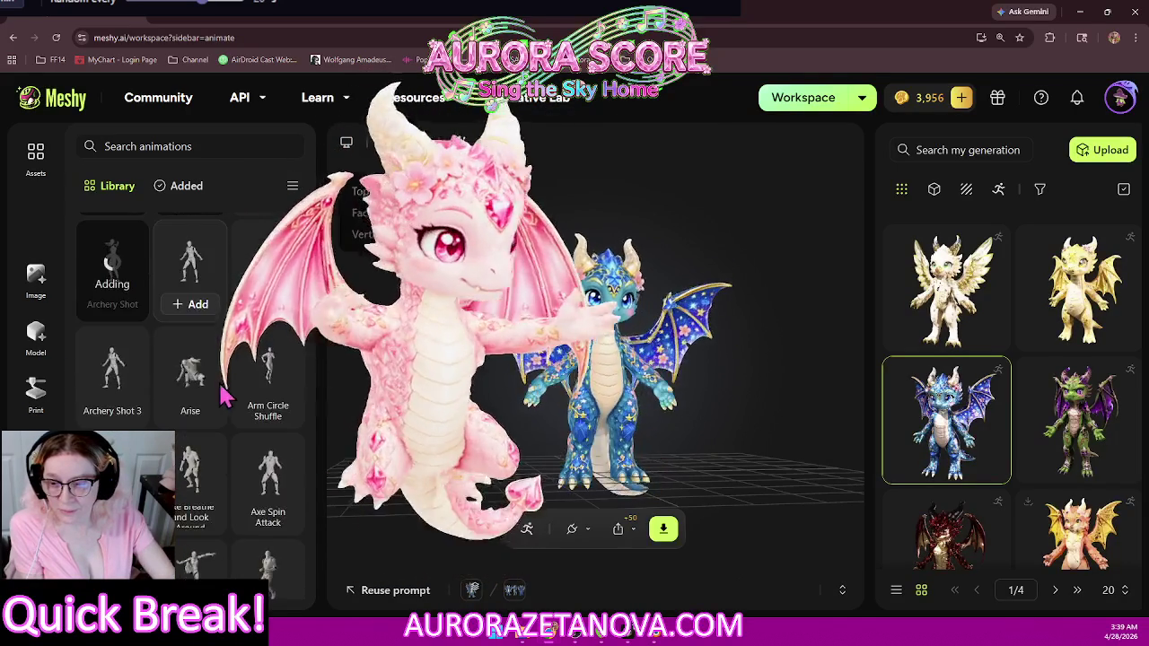
pyautogui.click(194, 418)
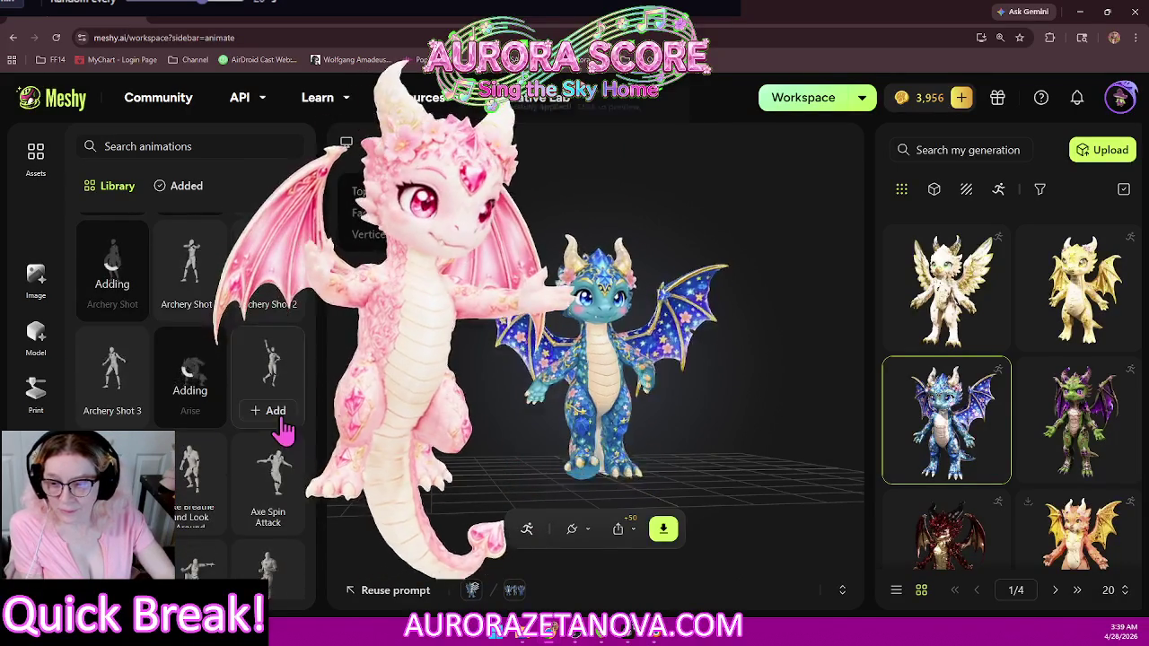
pyautogui.click(280, 413)
pyautogui.scroll(-1, 278, 378)
pyautogui.scroll(-2, 290, 366)
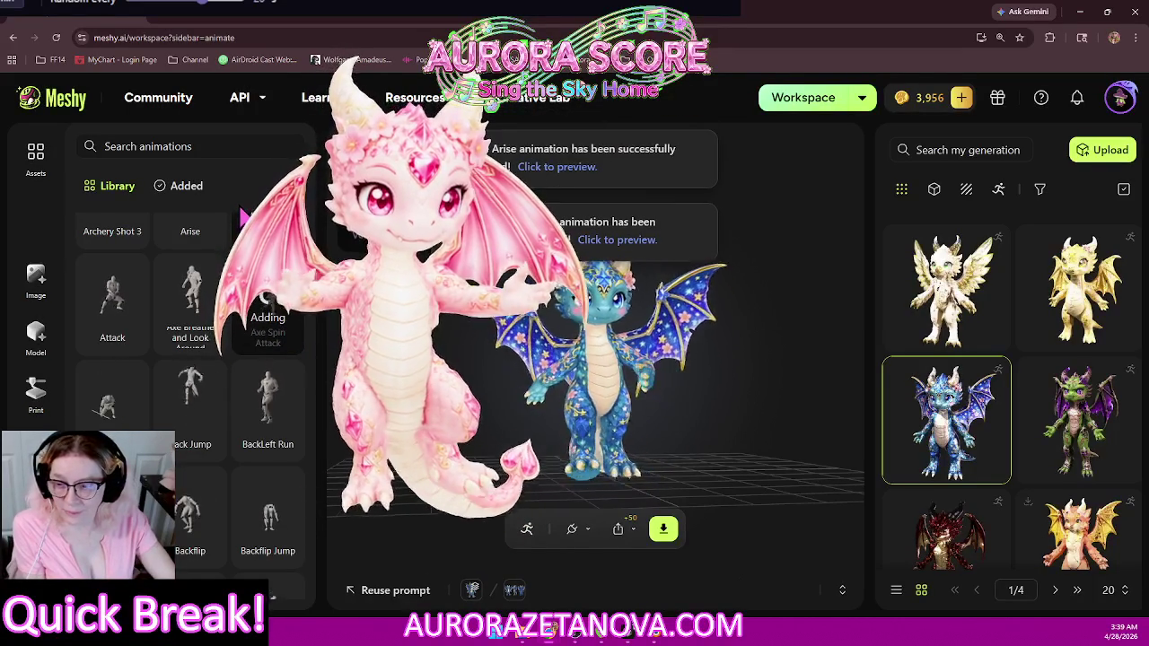
# Step: Filter to the dragon's added animations and browse the list, such as Alert, Angry Stomp and Running
pyautogui.click(185, 185)
pyautogui.scroll(-1, 270, 359)
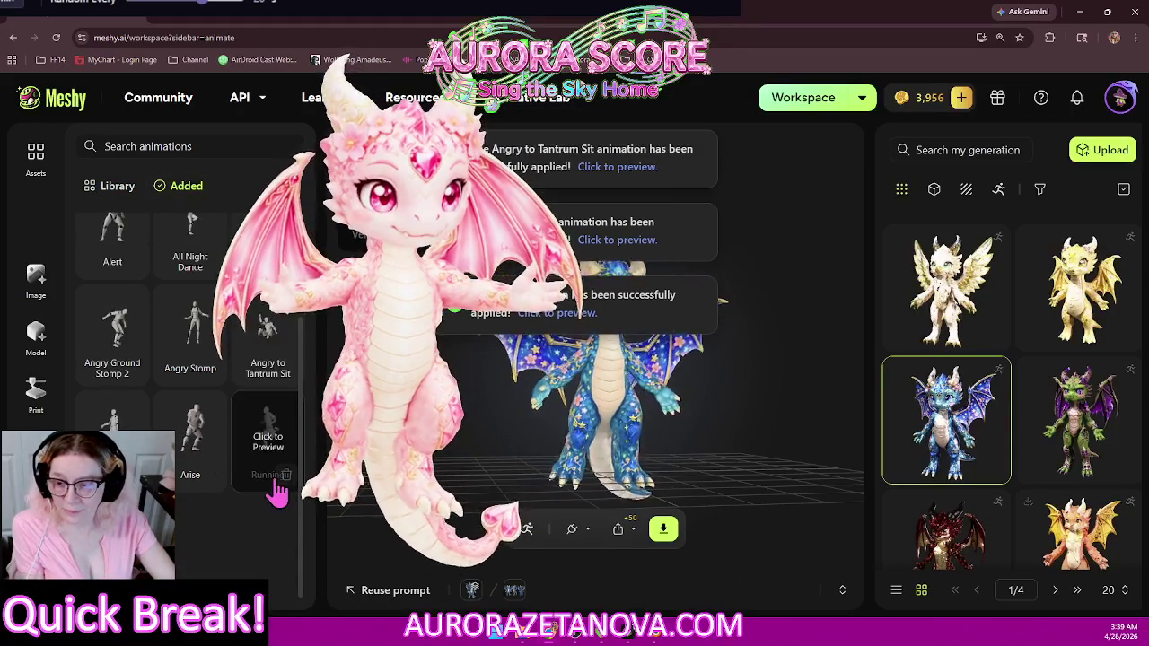
pyautogui.scroll(2, 270, 567)
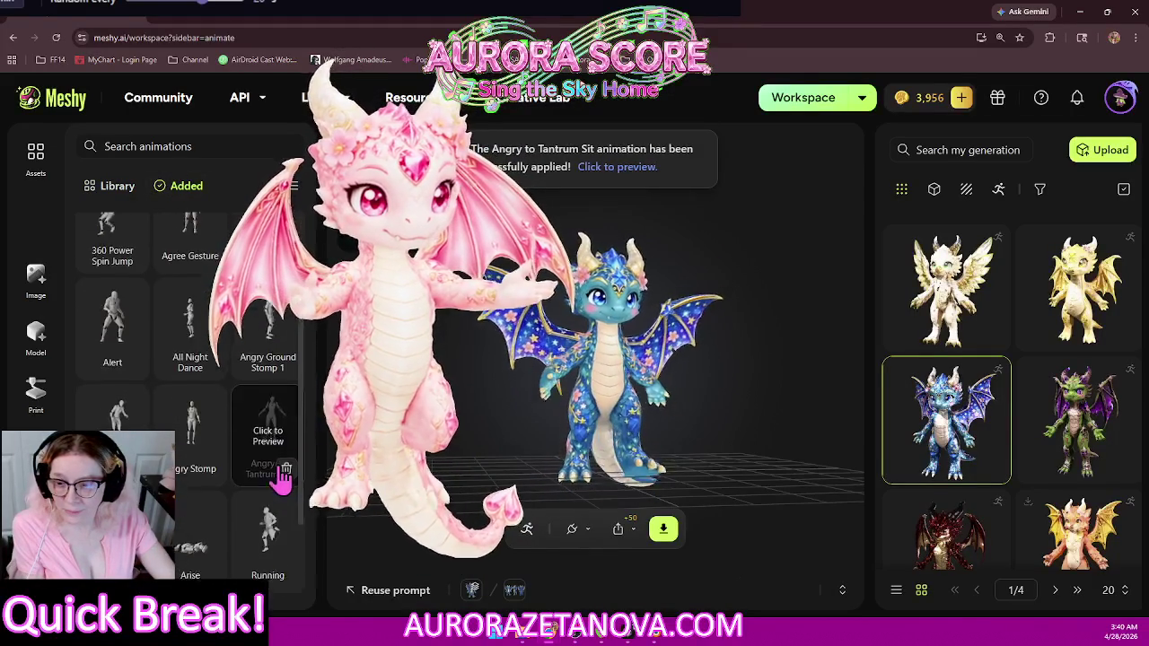
pyautogui.scroll(-2, 281, 455)
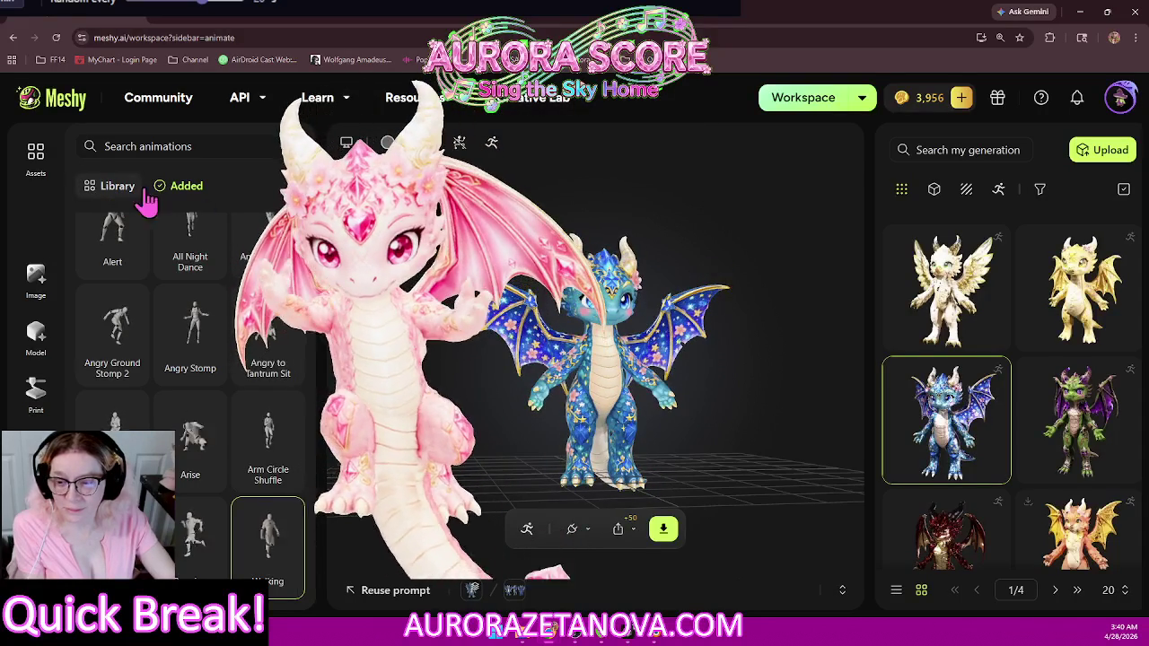
# Step: Return to the full animation library and scroll down to the B-named animations
pyautogui.click(112, 186)
pyautogui.scroll(-2, 269, 333)
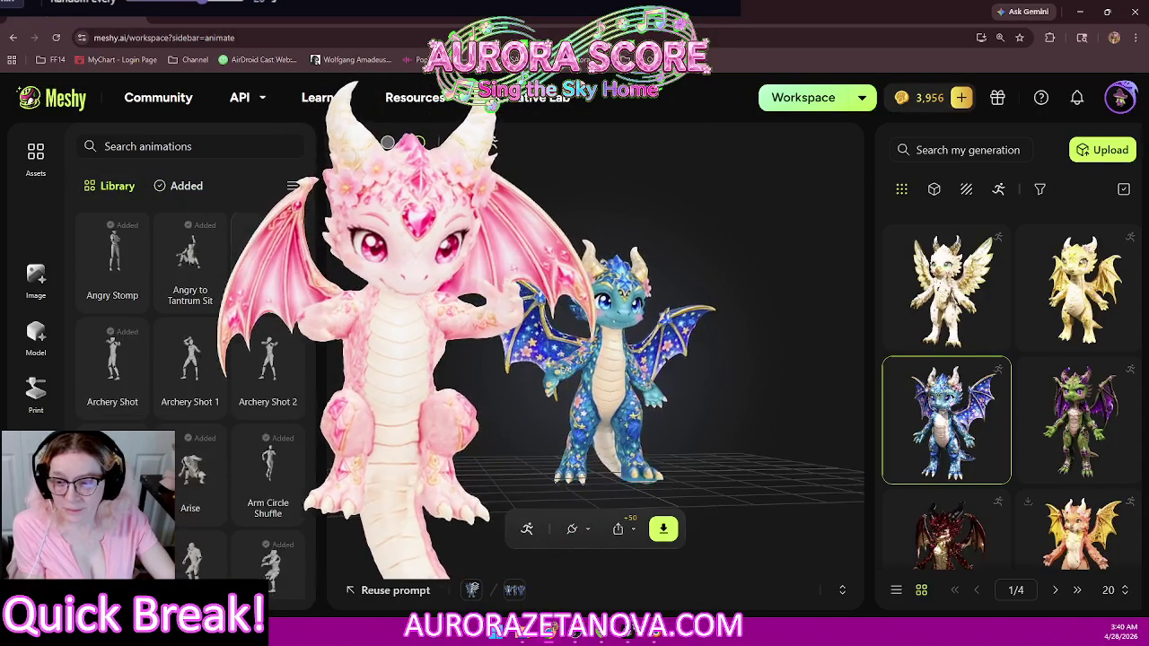
pyautogui.scroll(-1, 200, 344)
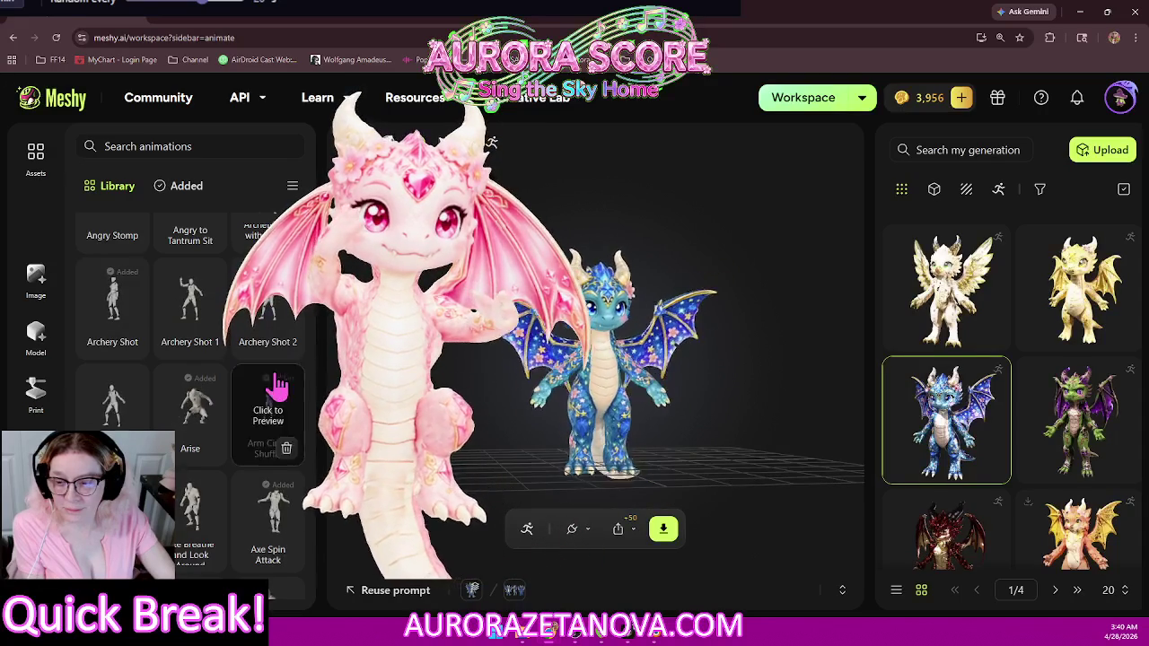
pyautogui.scroll(-1, 279, 384)
pyautogui.scroll(-2, 279, 385)
pyautogui.scroll(-1, 279, 384)
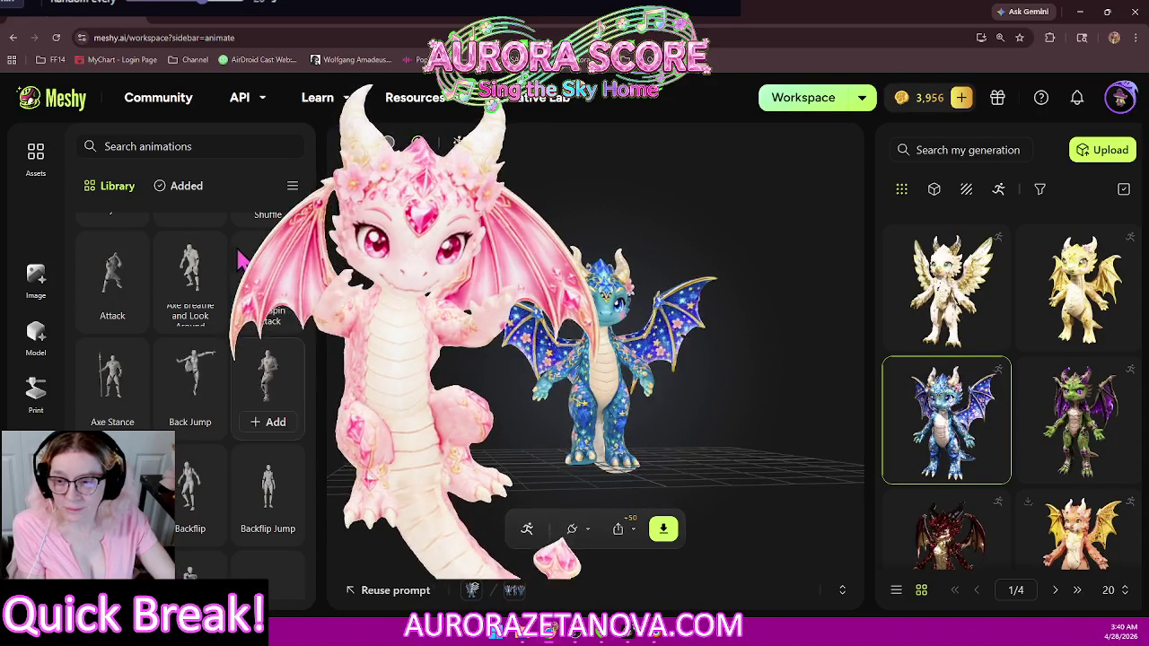
pyautogui.scroll(-1, 216, 288)
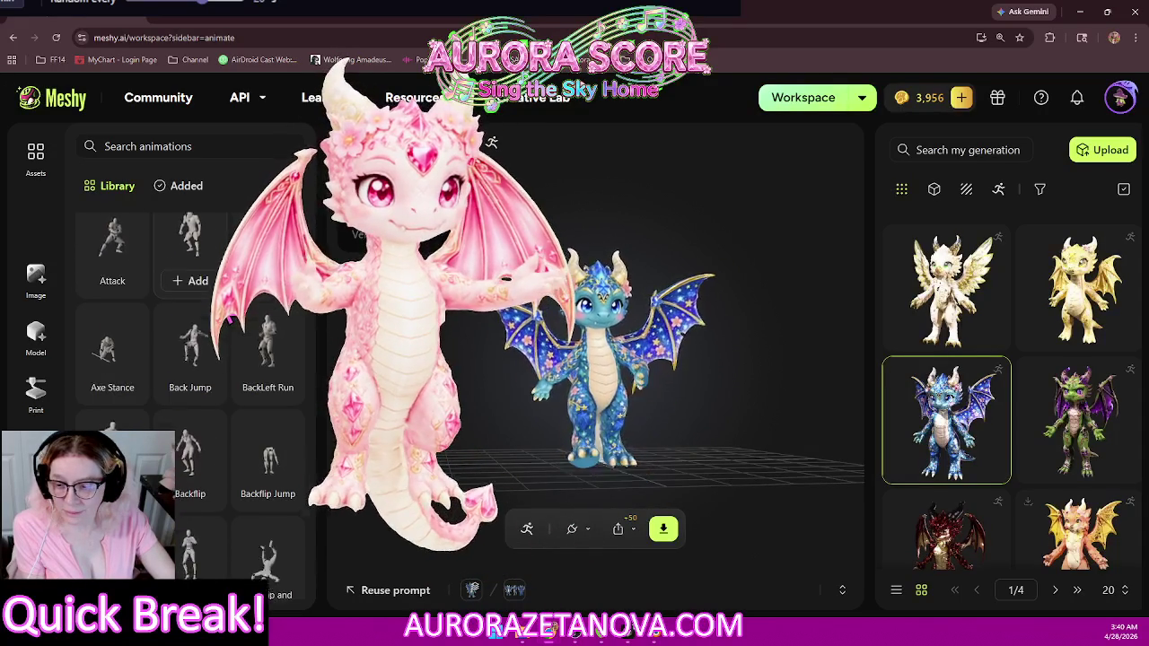
pyautogui.scroll(-1, 196, 449)
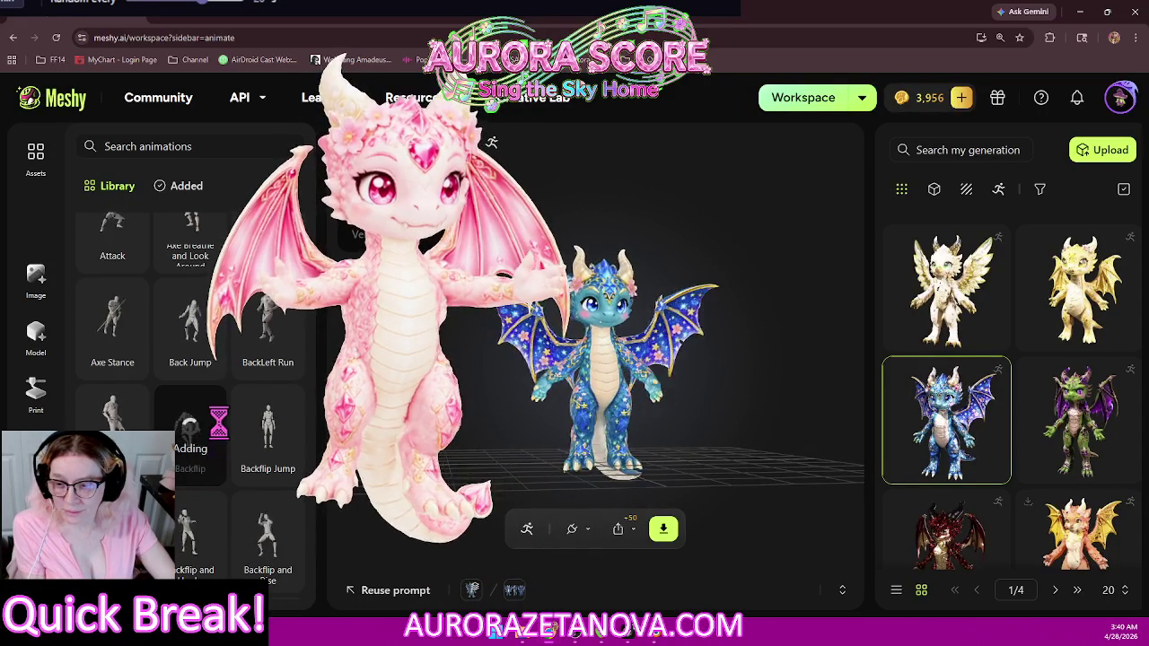
pyautogui.scroll(-2, 224, 418)
pyautogui.scroll(-2, 224, 440)
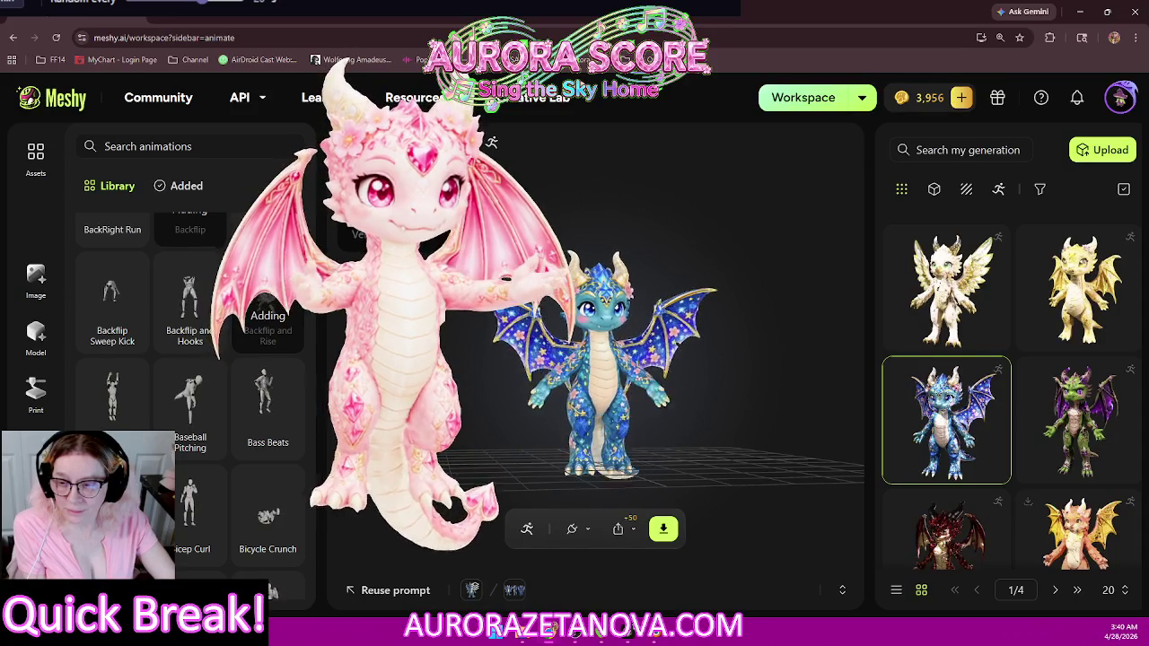
# Step: Add the Baseball Pitching, Bass Beats and Bicep Curl animations to the dragon
pyautogui.click(201, 447)
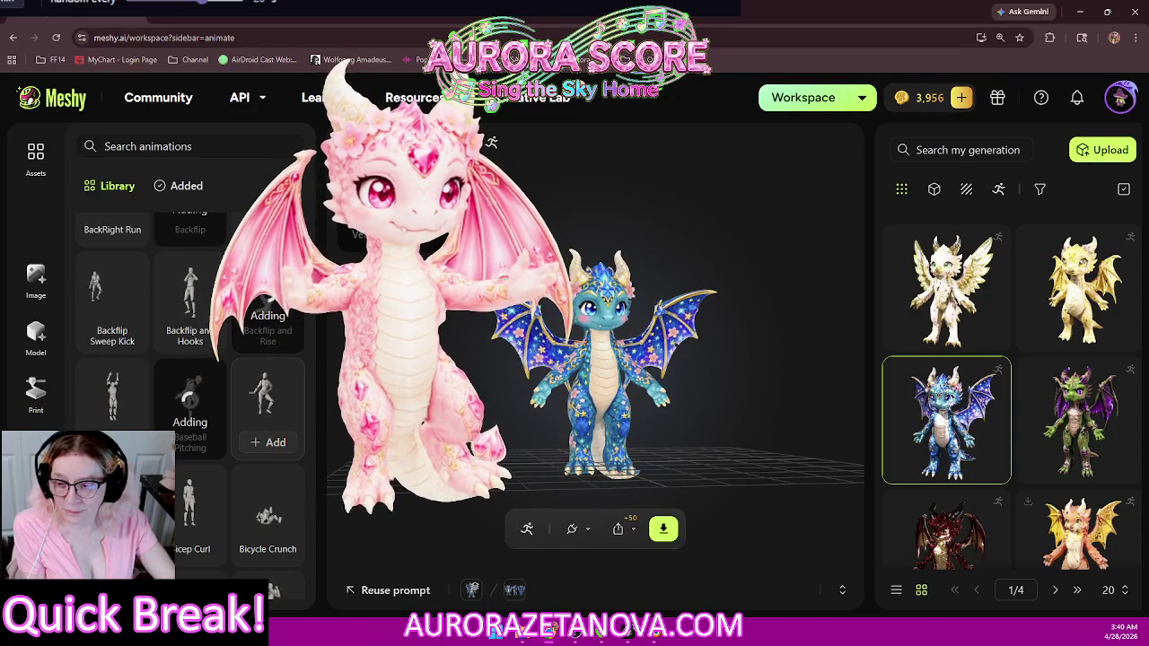
pyautogui.click(276, 443)
pyautogui.click(193, 550)
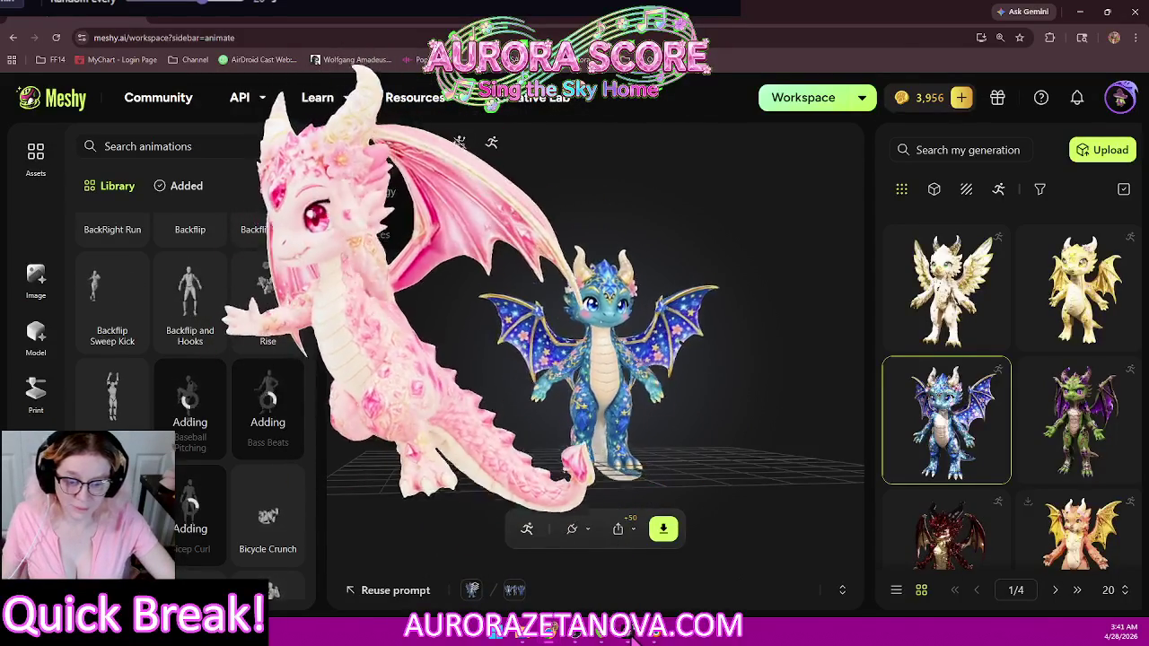
pyautogui.click(463, 584)
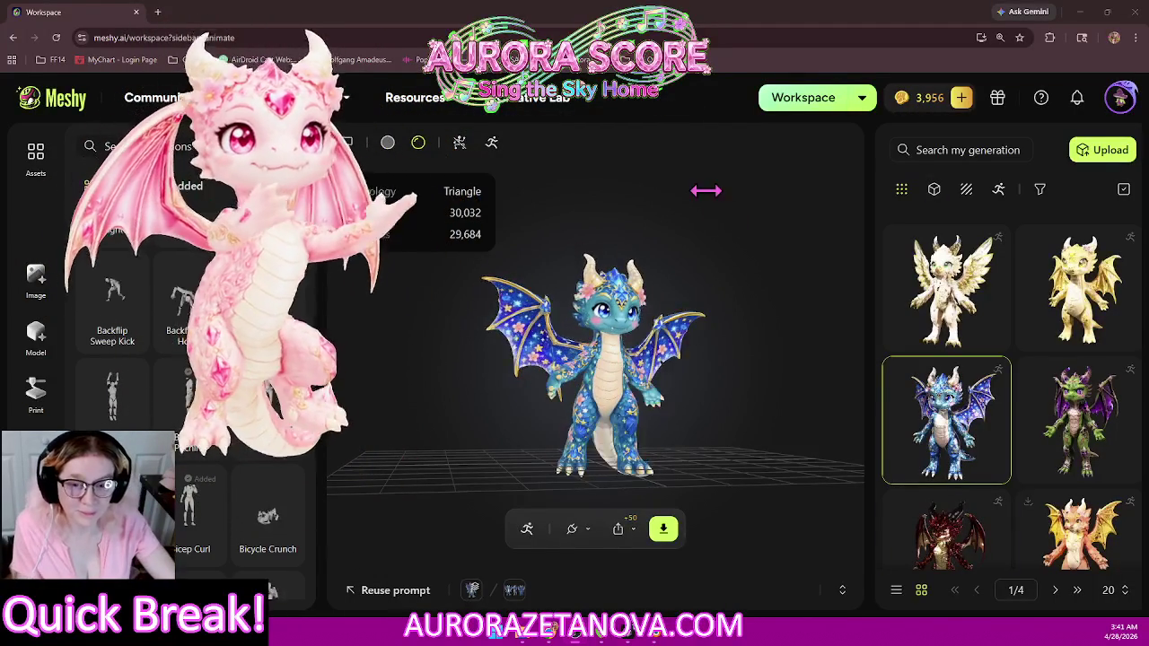
# Step: Export the rigged dragon as one glb file bundling all added animations
pyautogui.click(663, 530)
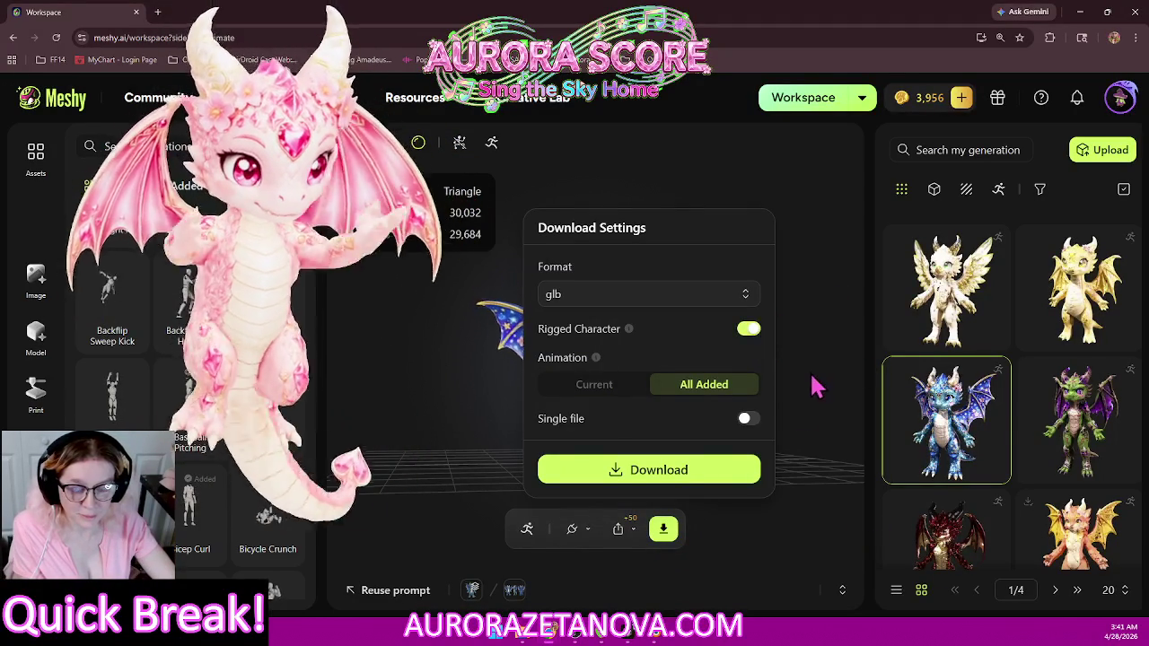
pyautogui.click(747, 420)
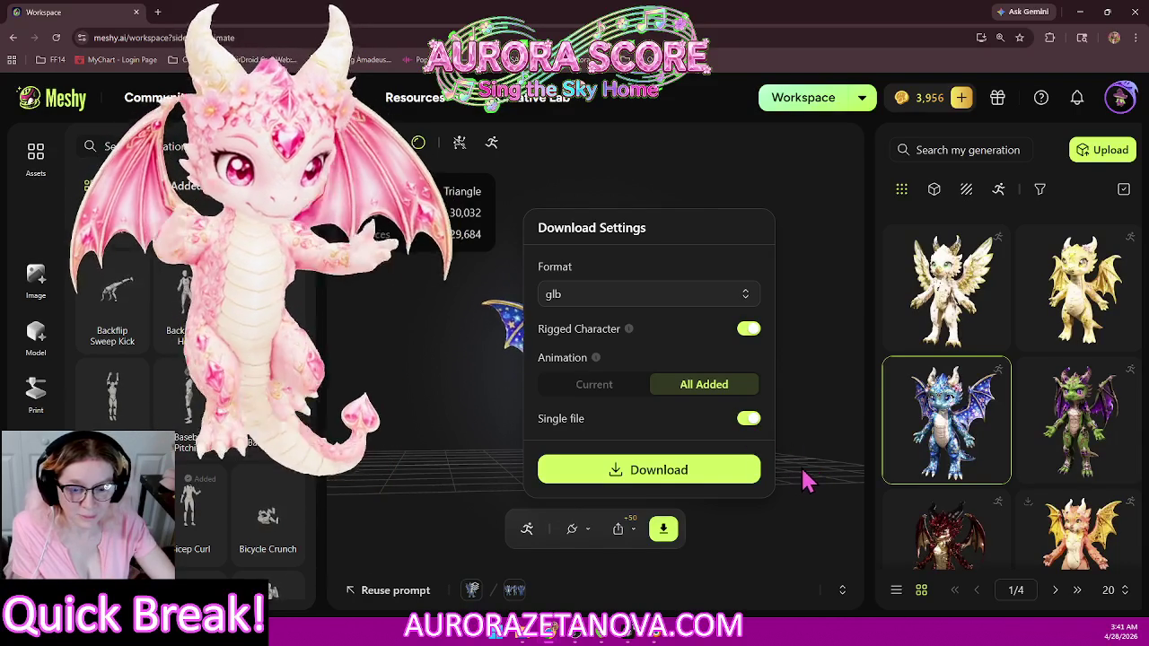
pyautogui.click(742, 475)
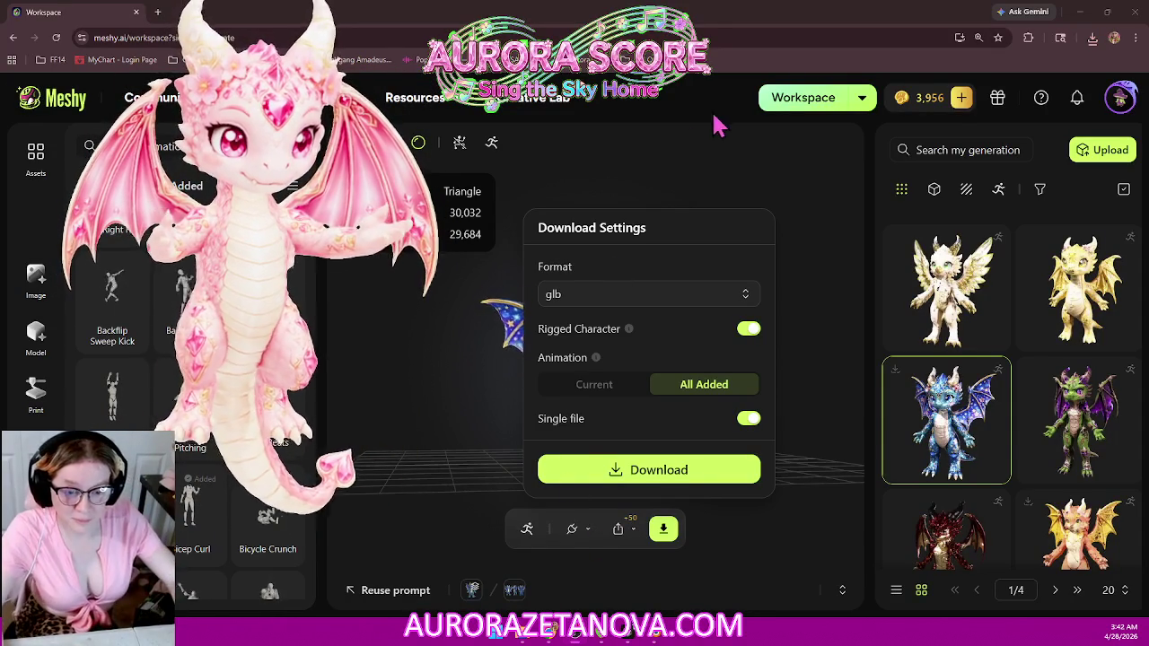
pyautogui.click(829, 220)
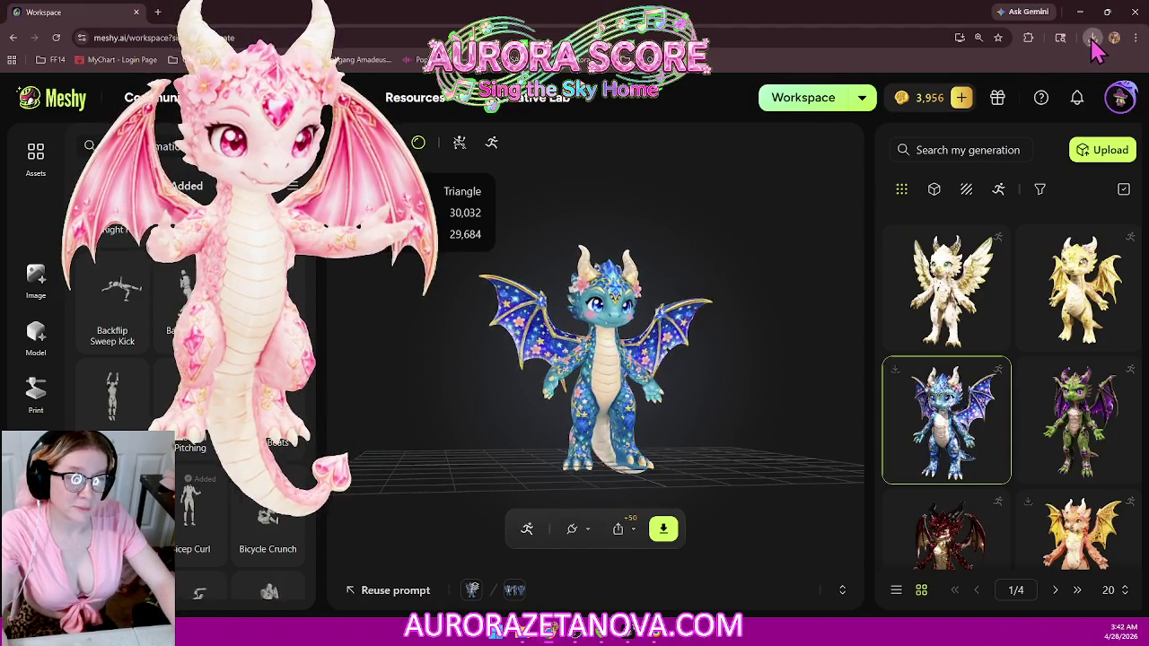
# Step: Open Meshy_AI_Starry_Blossom_Dragon_biped.zip from Chrome's recent downloads
pyautogui.click(1093, 40)
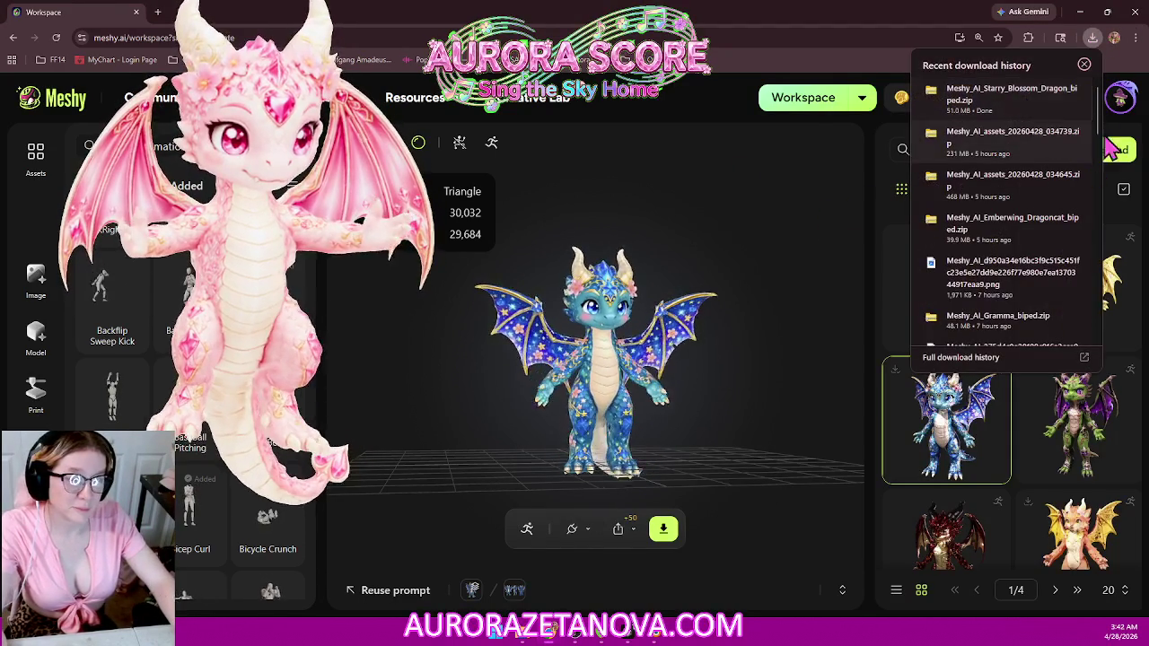
pyautogui.click(1006, 110)
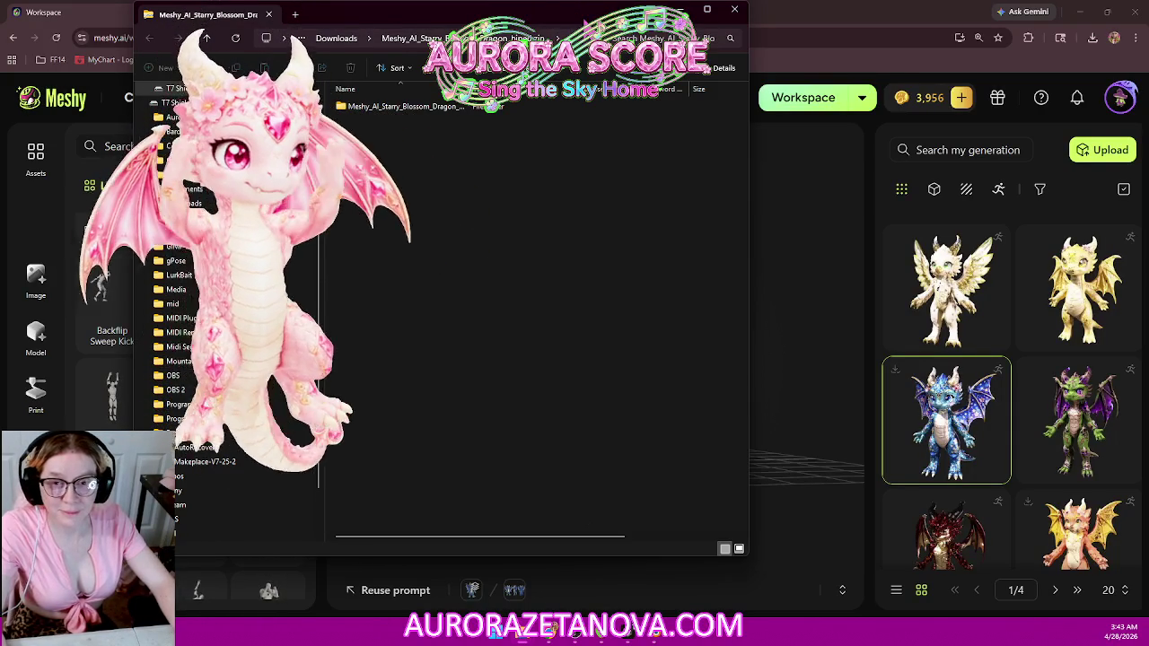
# Step: Inspect the zip's inner folder to find the character-output and merged-animations GLBs, then minimize Explorer
pyautogui.moveTo(595, 25); pyautogui.dragTo(748, 46)
pyautogui.moveTo(868, 42); pyautogui.dragTo(855, 53)
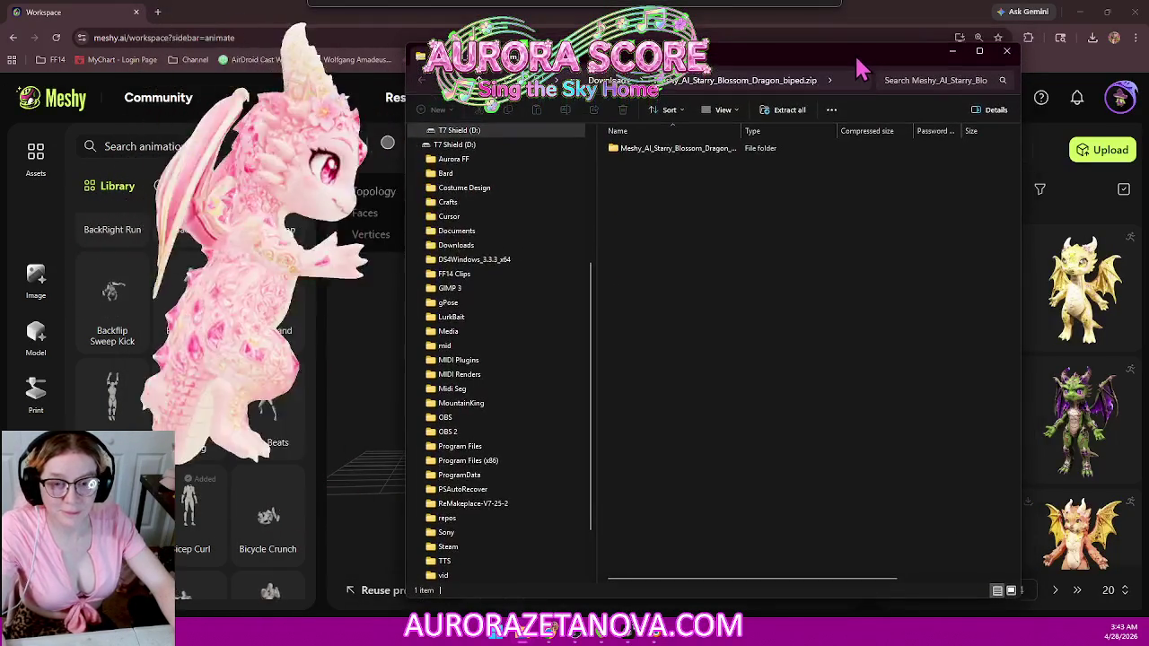
pyautogui.doubleClick(678, 149)
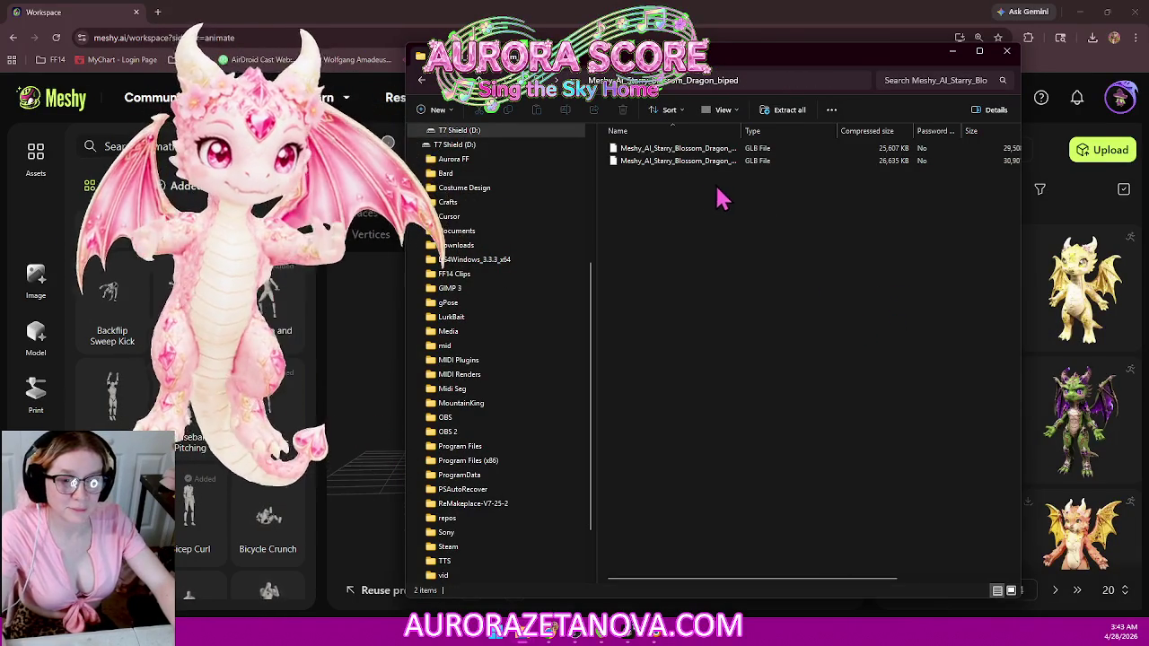
pyautogui.moveTo(740, 132)
pyautogui.mouseDown()
pyautogui.moveTo(867, 148)
pyautogui.moveTo(889, 139)
pyautogui.mouseUp()
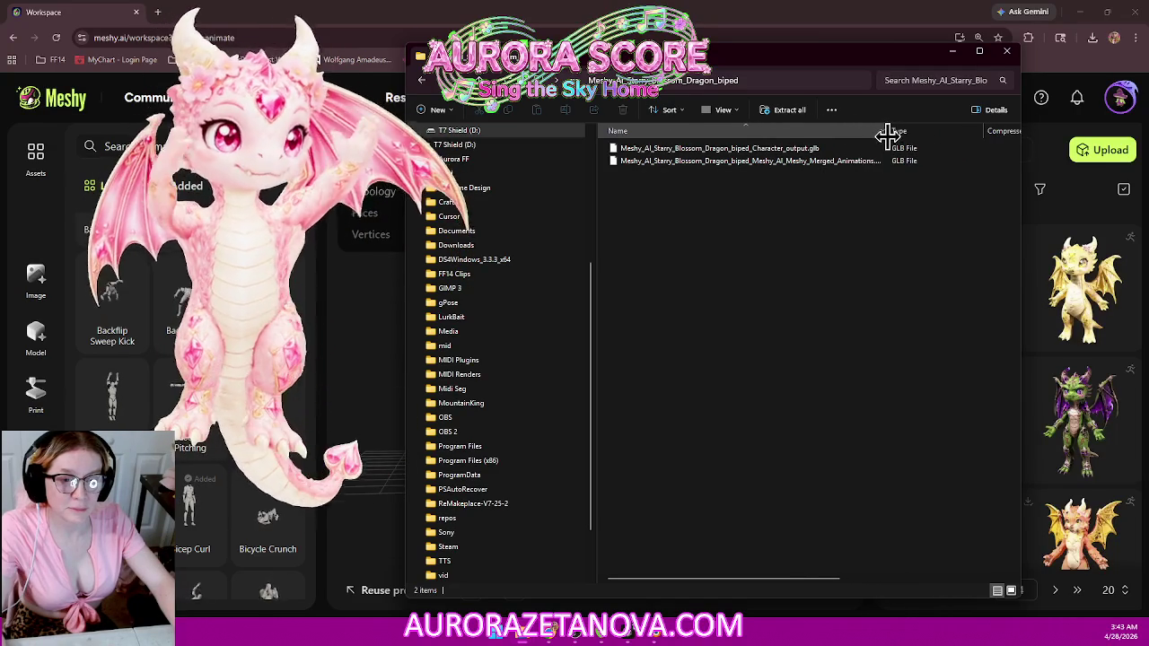
pyautogui.moveTo(887, 135); pyautogui.dragTo(742, 134)
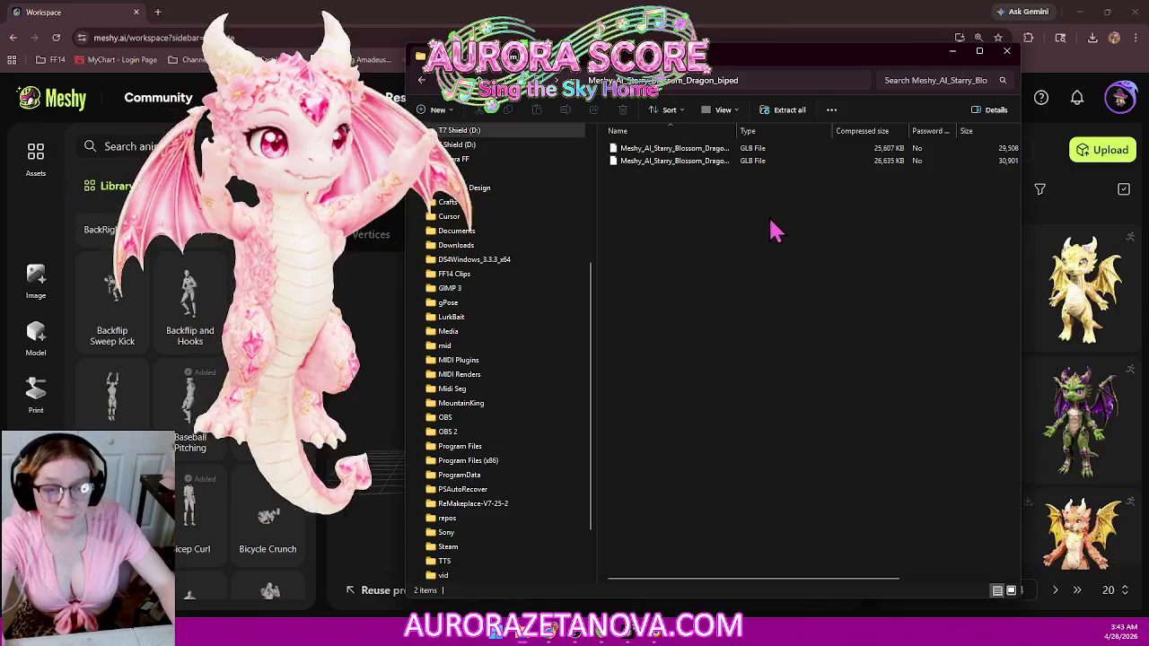
pyautogui.click(696, 162)
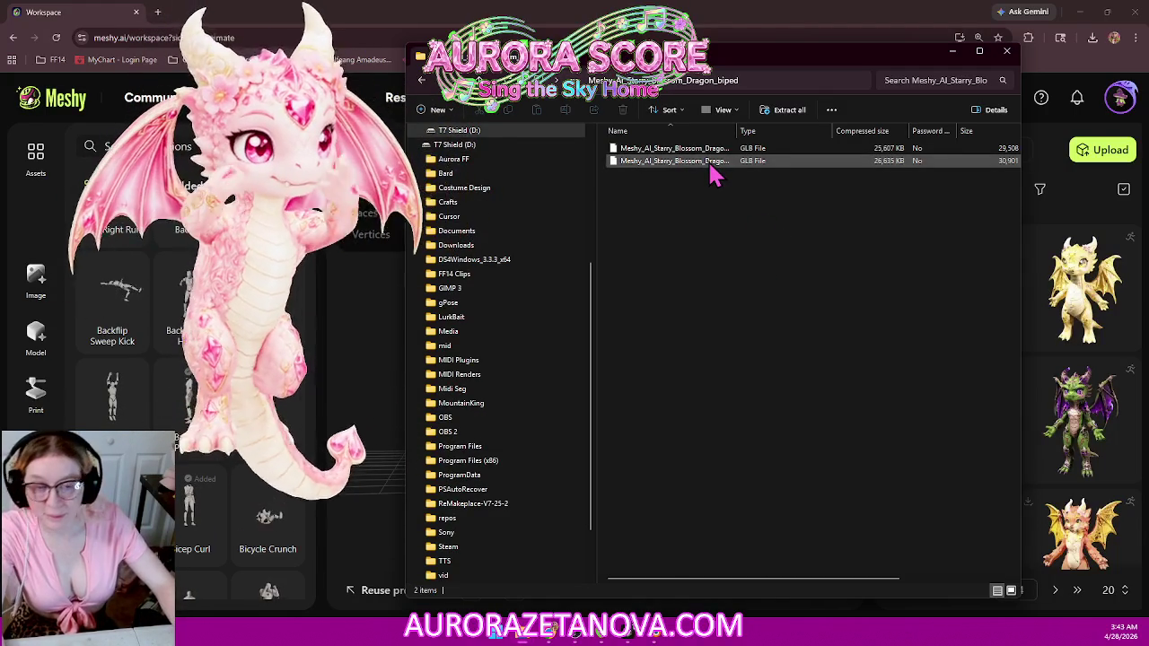
pyautogui.click(952, 52)
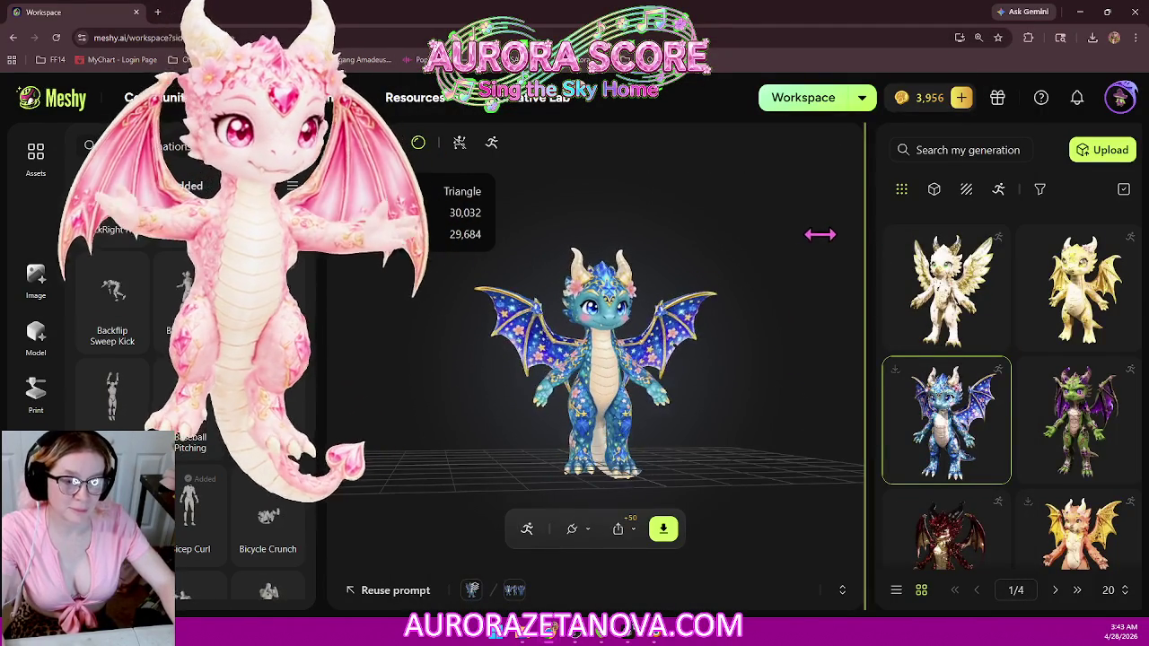
# Step: Drag the gallery divider left so the dragon generations show in three columns
pyautogui.moveTo(822, 234); pyautogui.dragTo(732, 241)
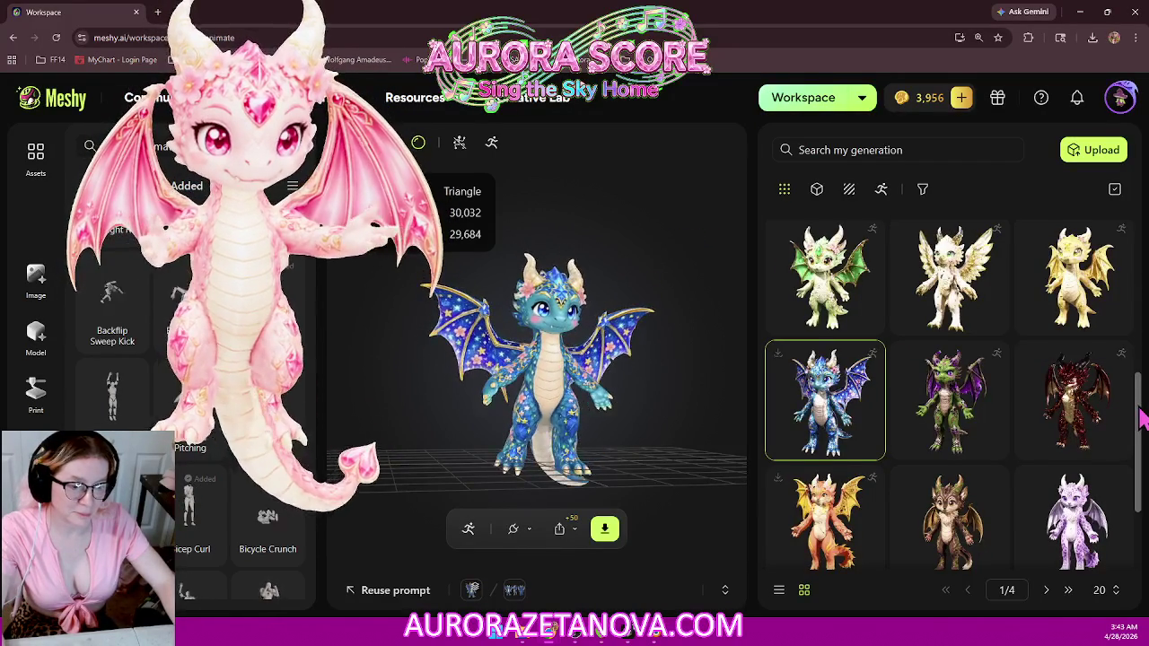
pyautogui.scroll(-1, 1141, 418)
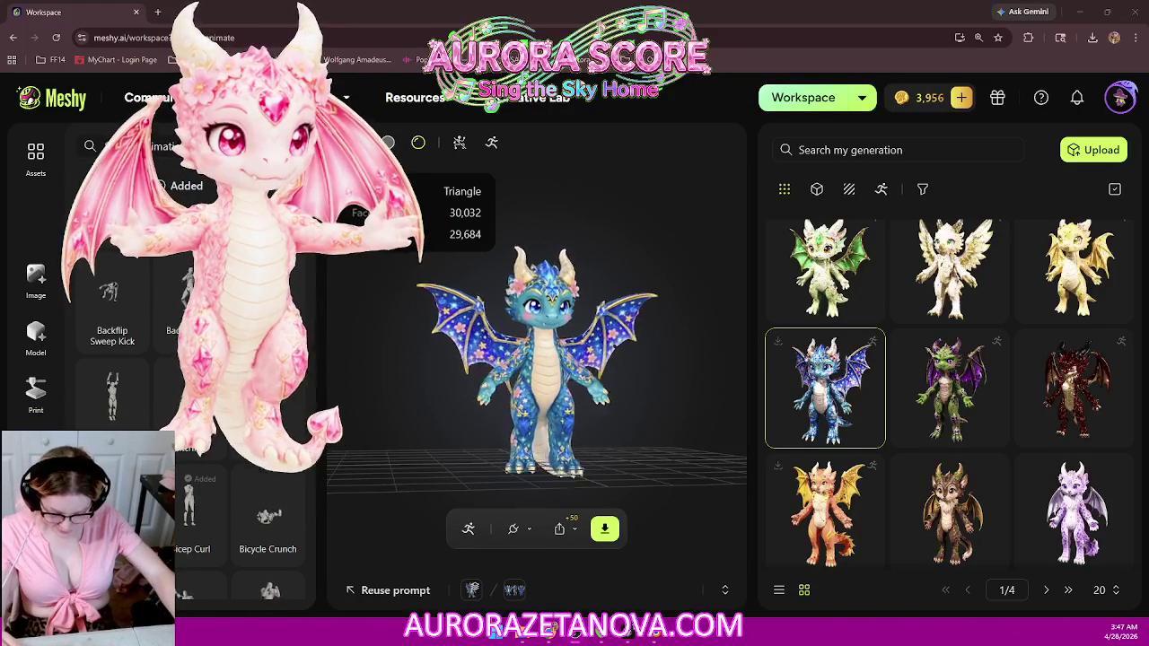
pyautogui.hotkey('alt', 'Tab')
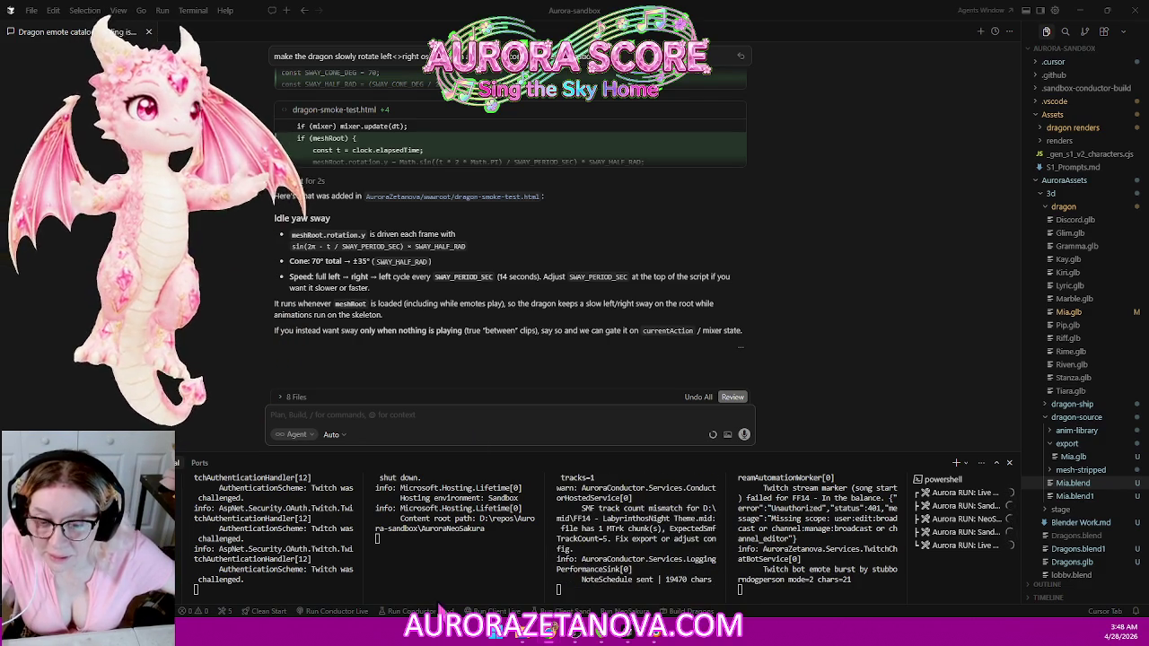
# Step: Ask the agent to 'undo' the idle sway in dragon-smoke-test.html, stopping it after the revert
pyautogui.write('undo')
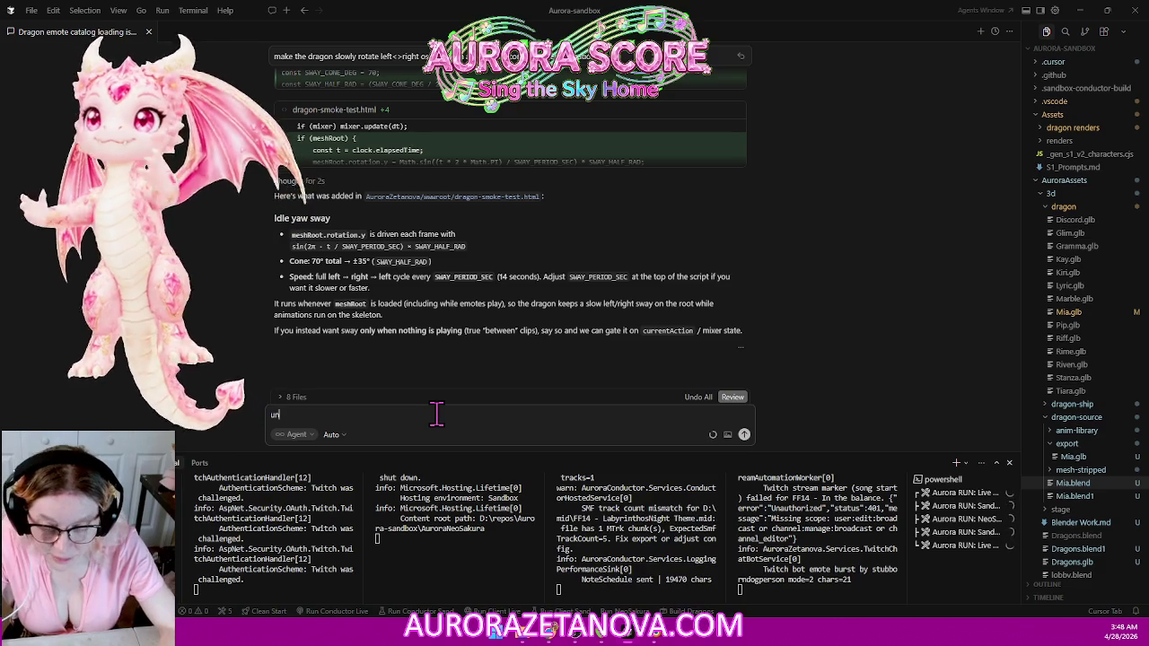
pyautogui.press('Return')
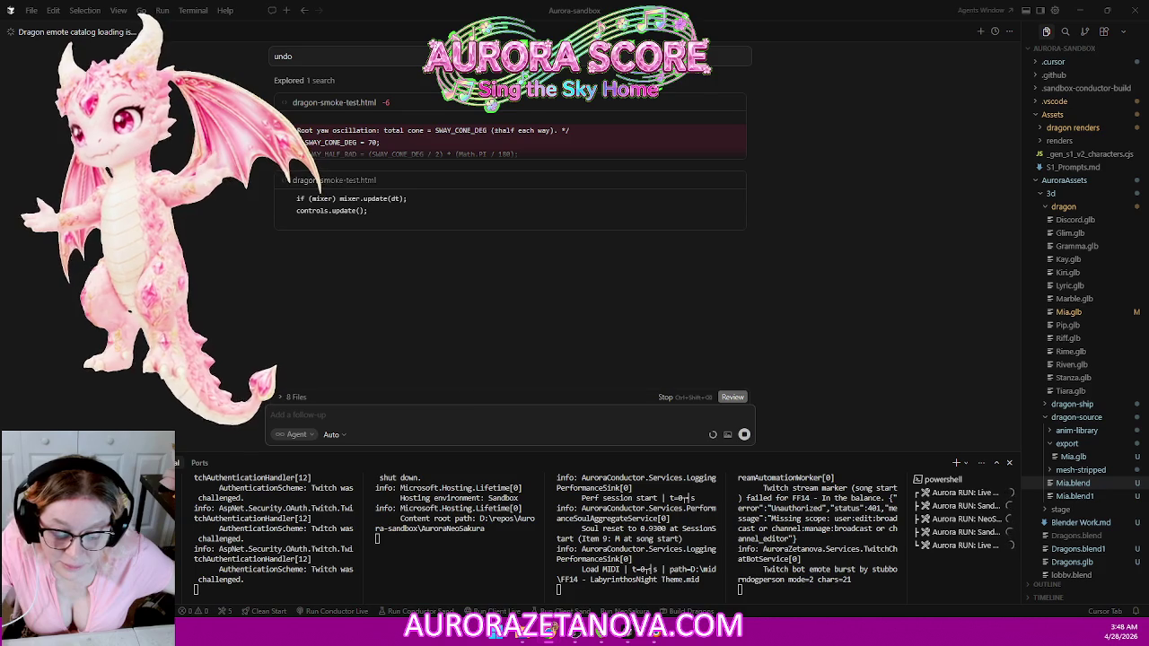
pyautogui.click(666, 399)
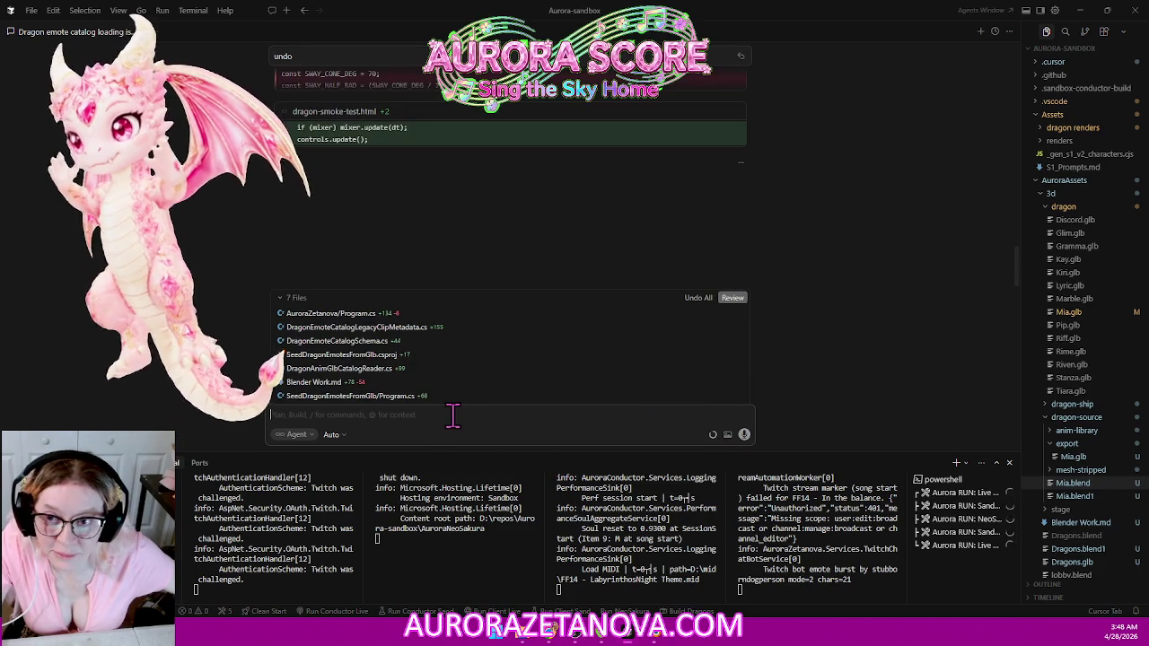
# Step: Send the agent 'changed my mind, it's fine. leave it in!! :O' to keep the sway
pyautogui.write('changed my mind, ')
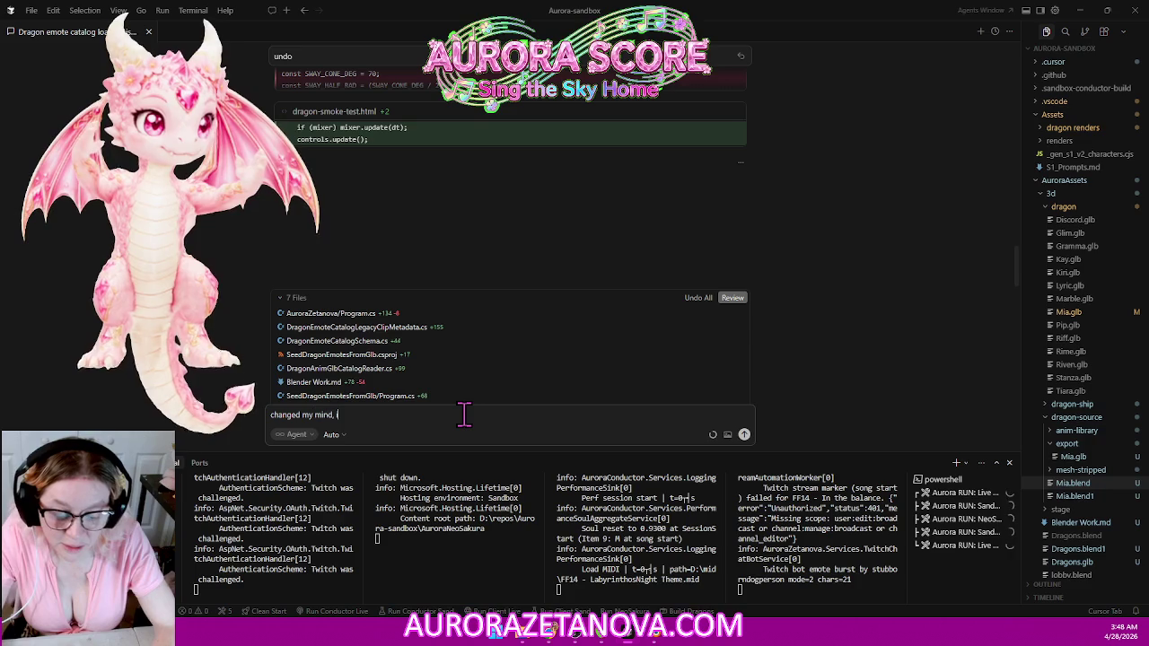
pyautogui.write("it's fine. leave ")
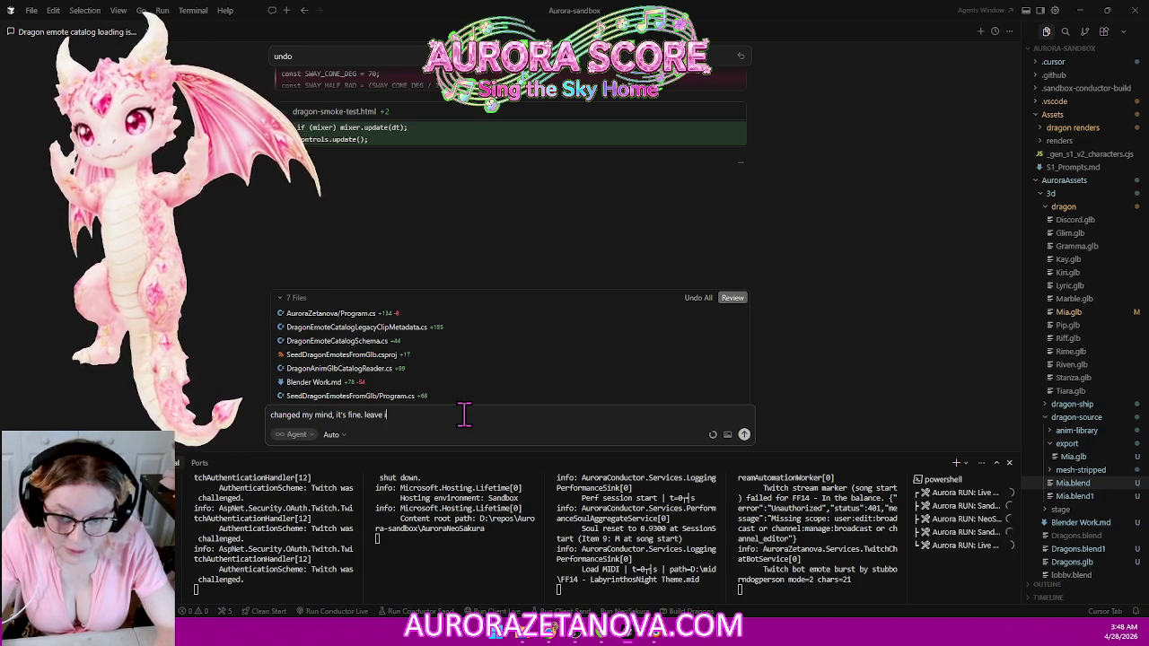
pyautogui.write('it ')
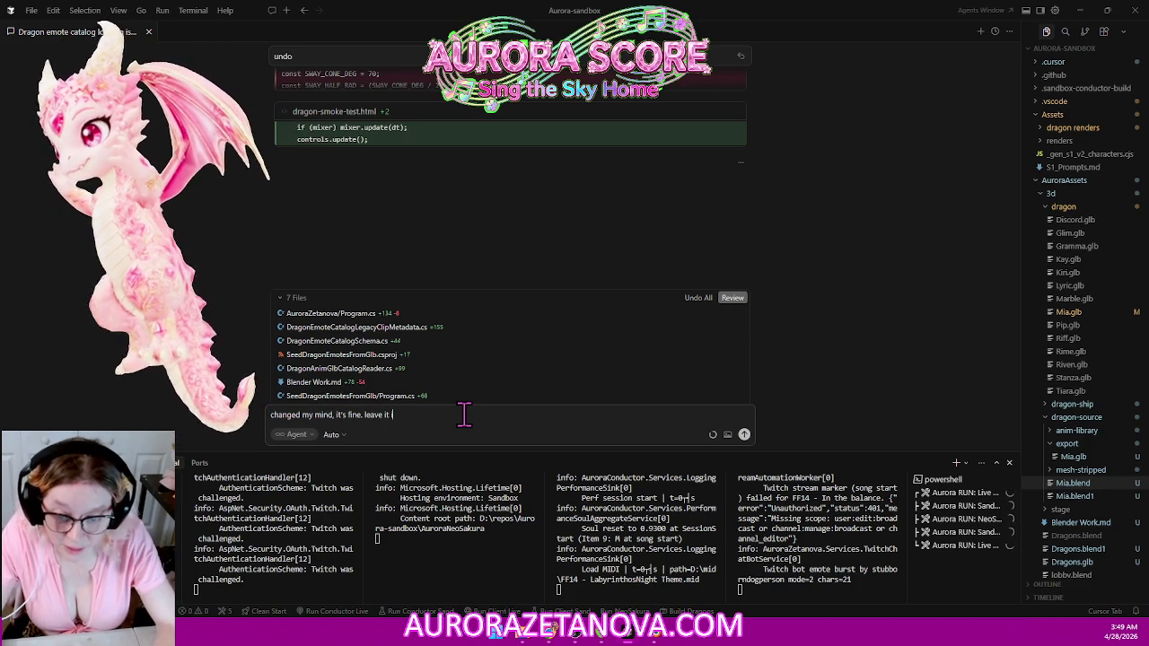
pyautogui.write('in!! :O')
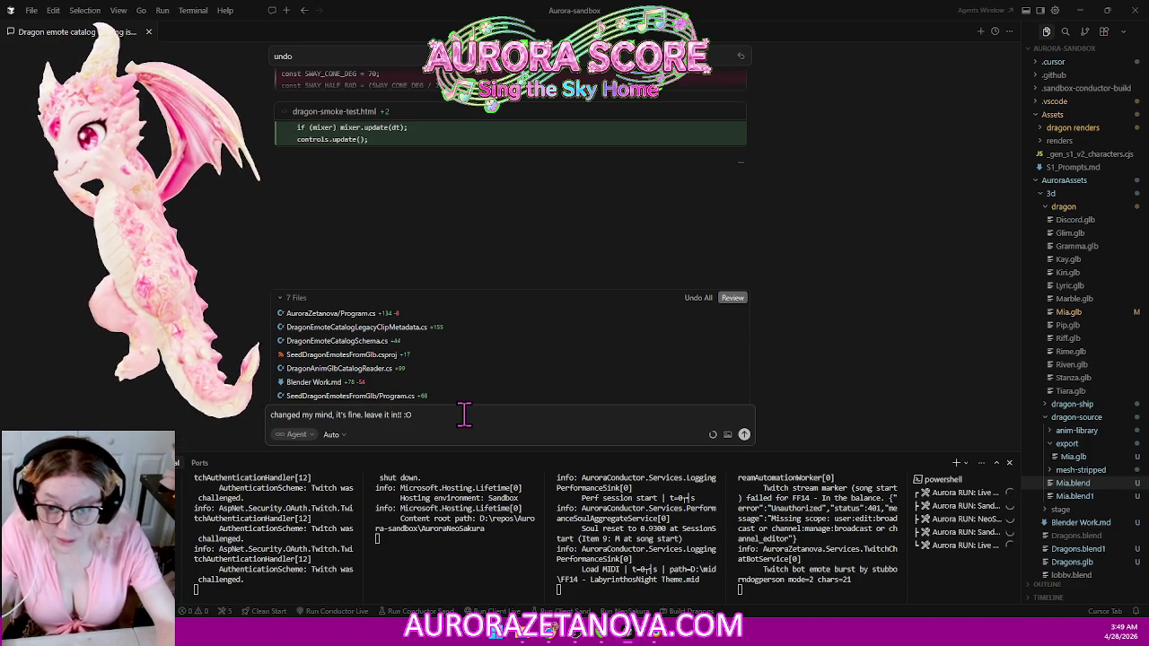
pyautogui.press('Return')
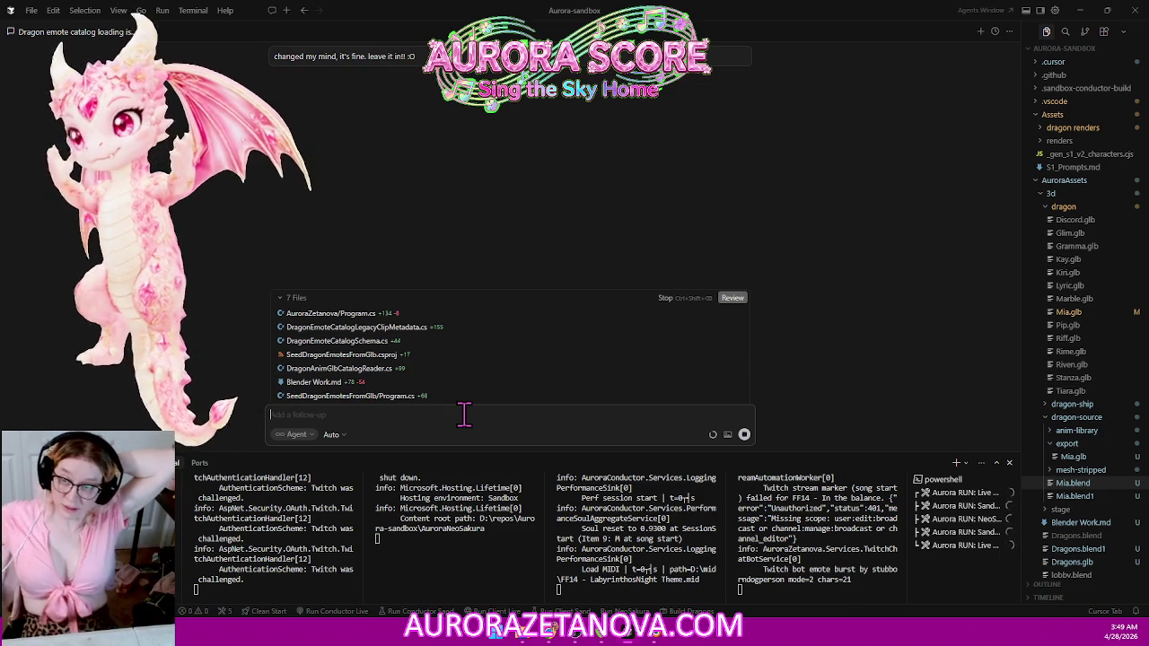
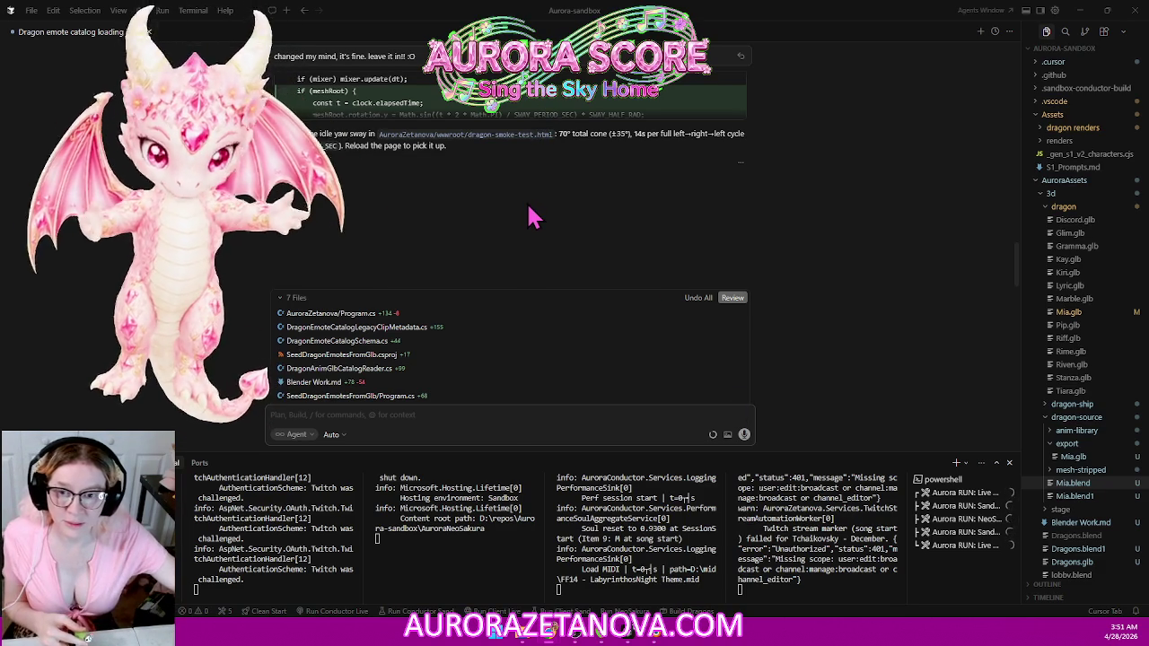
# Step: Switch from Cursor to the Chrome tab showing the blue dragon in Meshy
pyautogui.scroll(3, 527, 231)
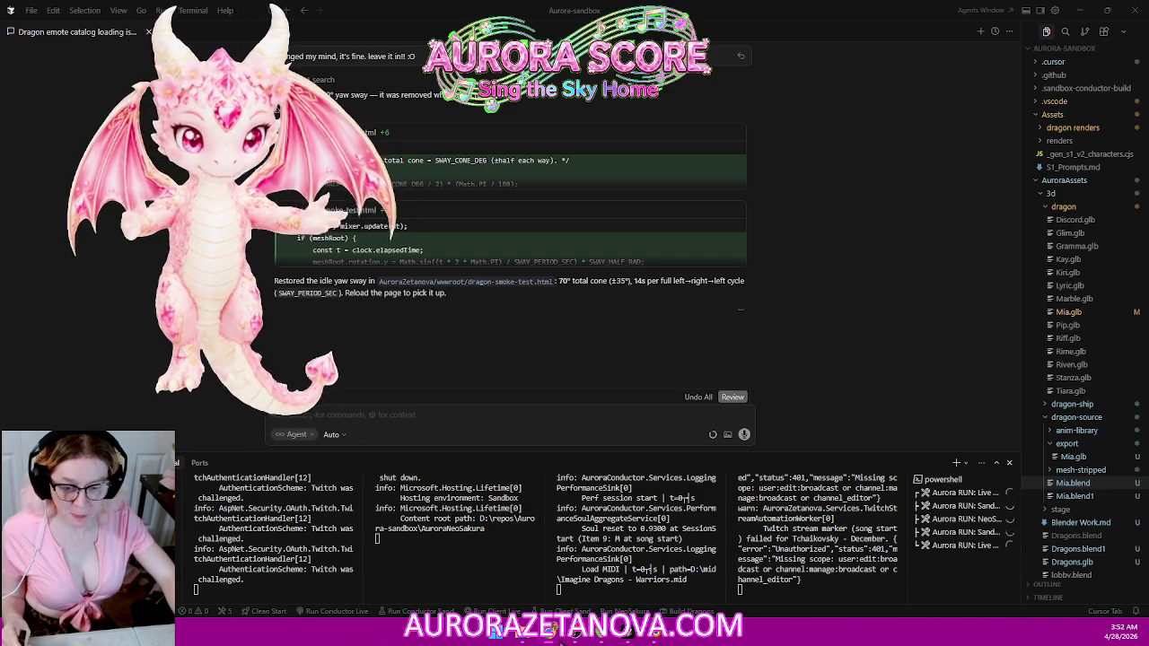
pyautogui.click(616, 547)
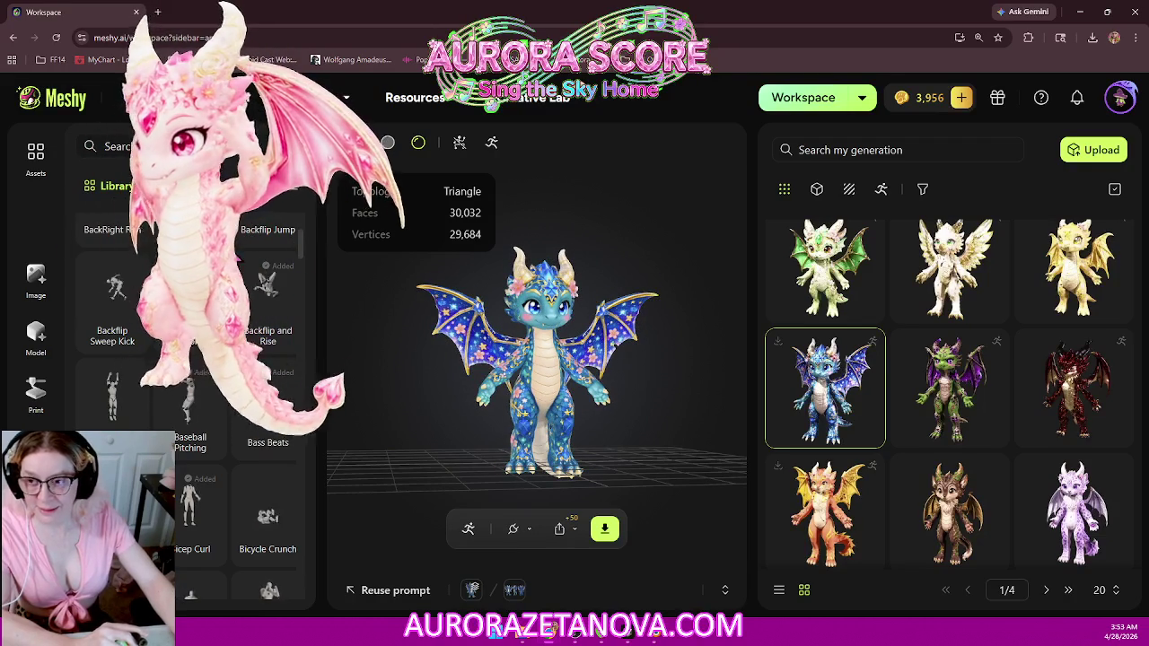
# Step: Remove Bicep Curl, Archery Shot, Angry Ground Stomp 2 and Arm Circle Shuffle from the added animations
pyautogui.scroll(-2, 194, 404)
pyautogui.scroll(2, 269, 538)
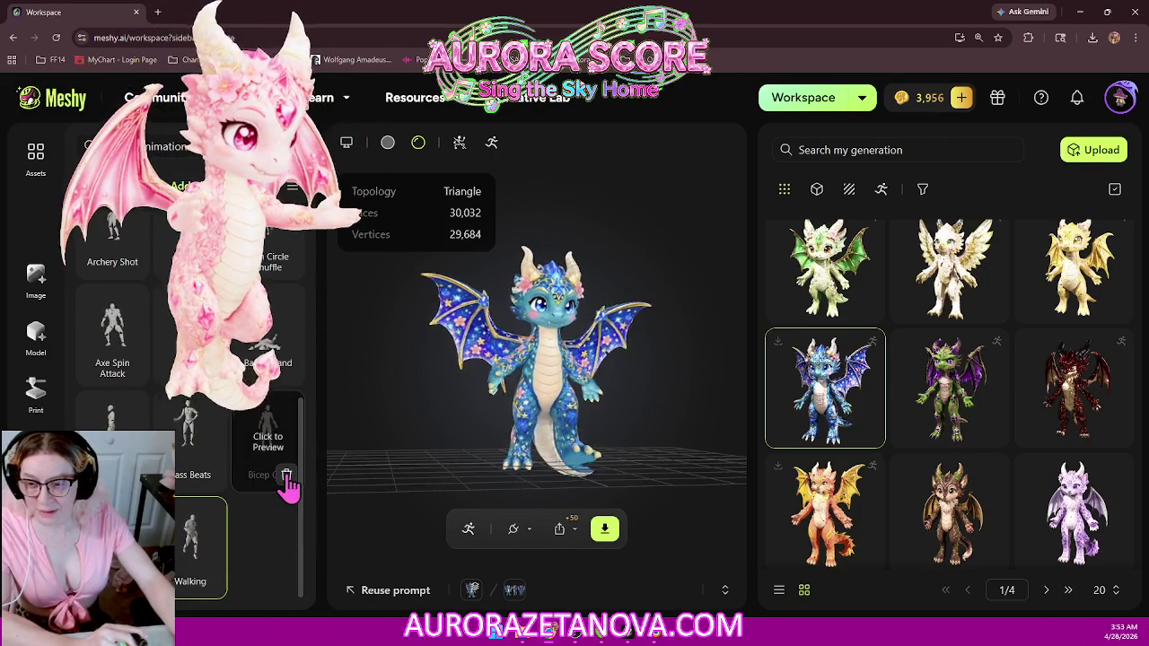
pyautogui.click(287, 476)
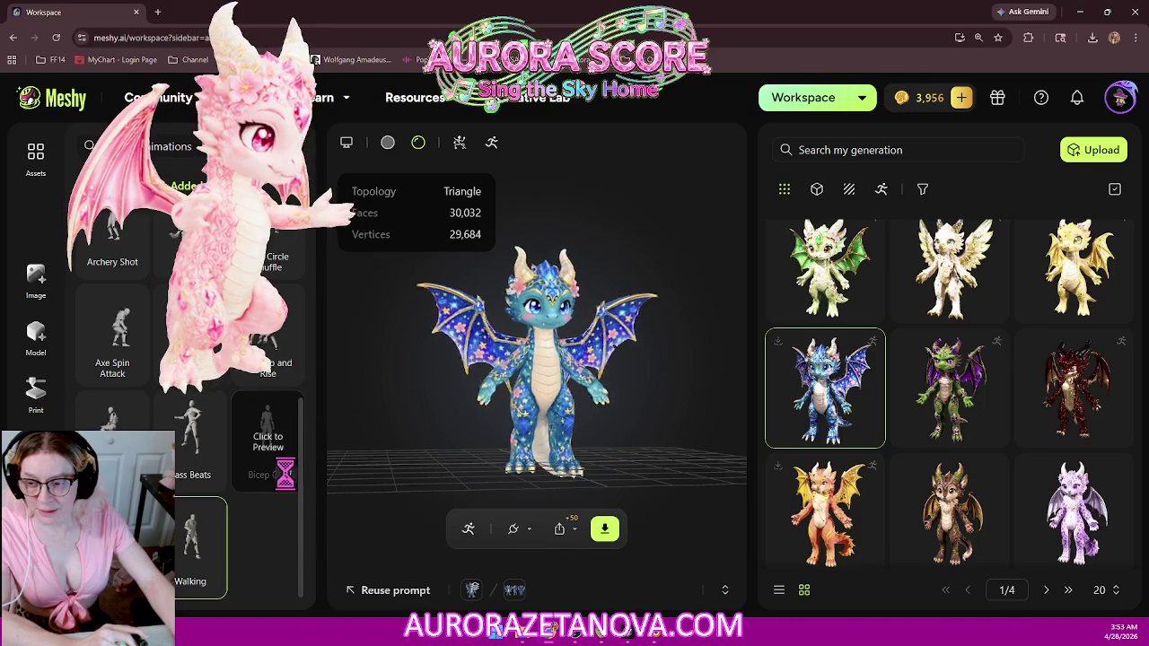
pyautogui.click(208, 474)
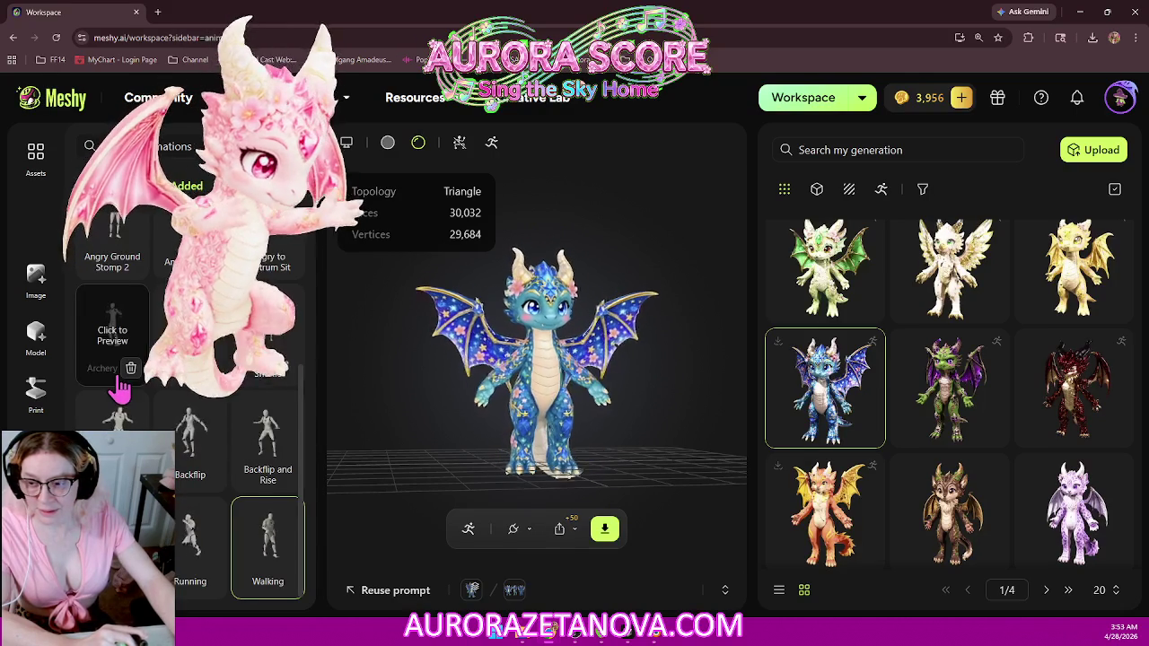
pyautogui.click(127, 373)
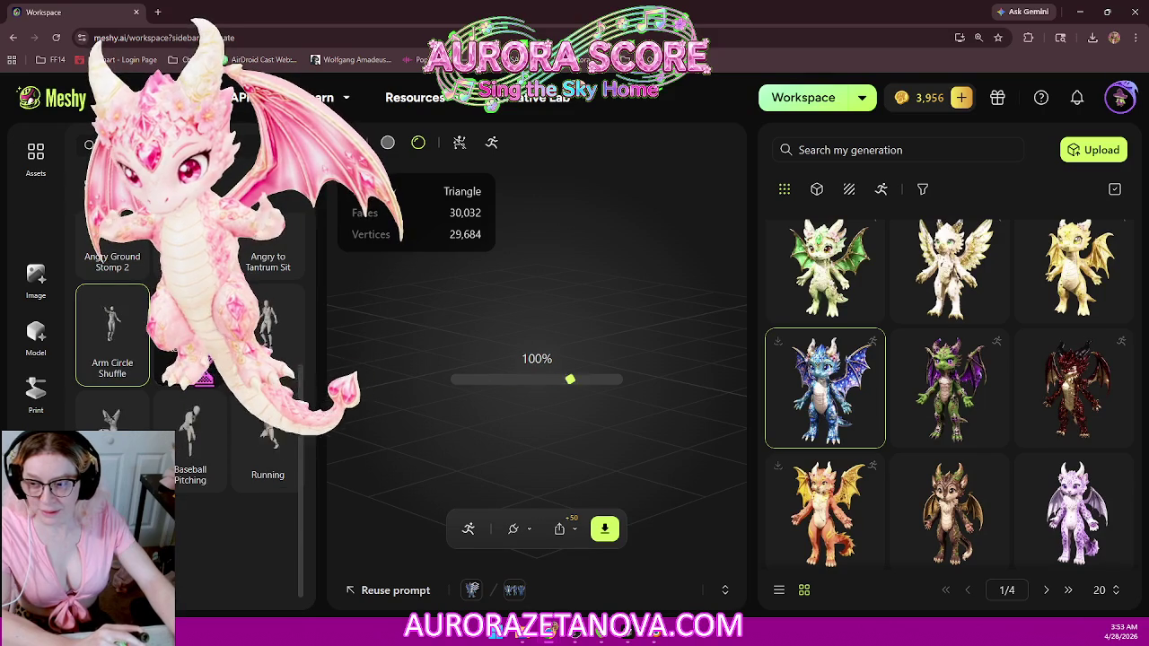
pyautogui.scroll(2, 113, 332)
pyautogui.click(112, 333)
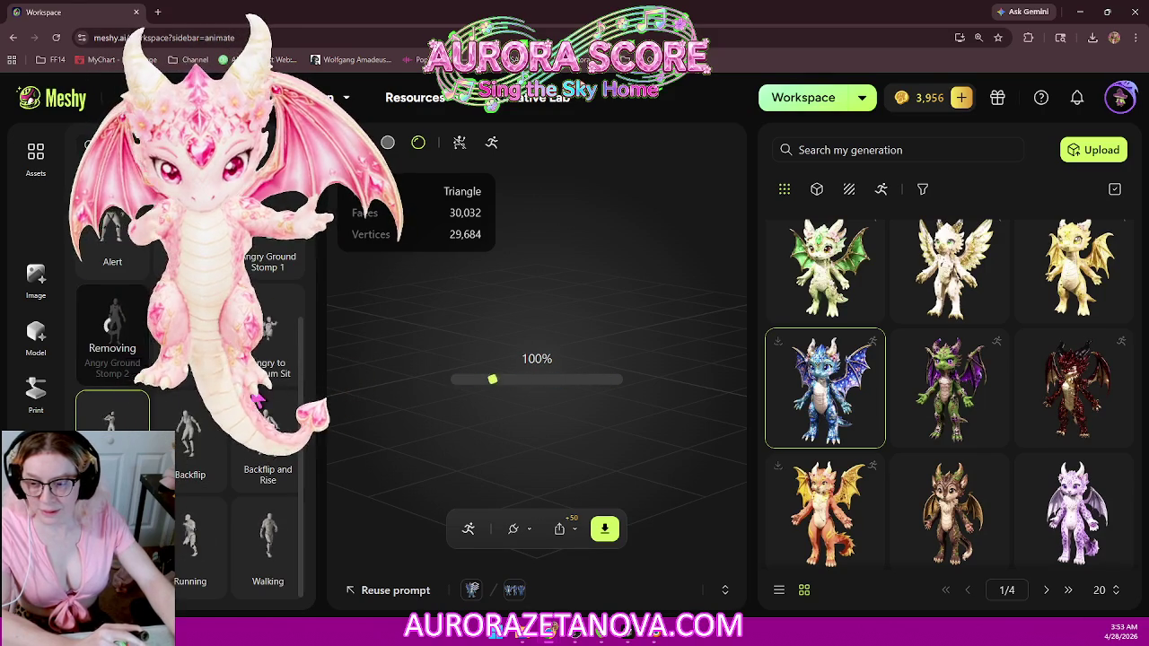
pyautogui.click(113, 422)
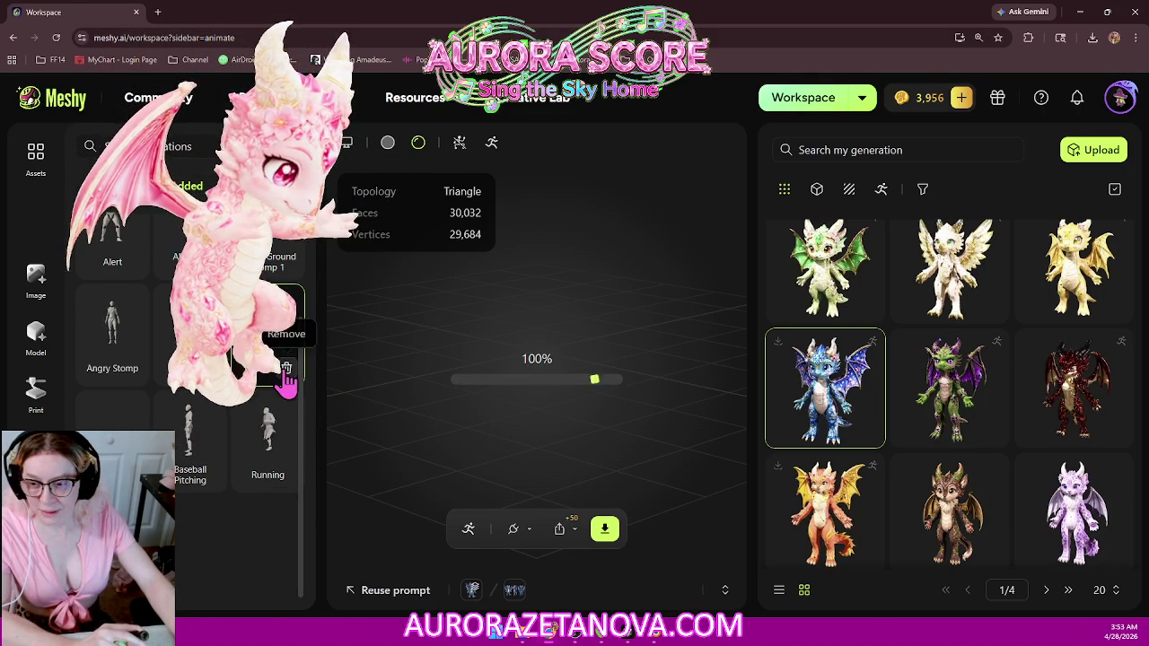
# Step: Remove Baseball Pitching, Angry to Tantrum Sit, Backflip and Rise and All Night Dance, keeping only Running
pyautogui.scroll(2, 149, 381)
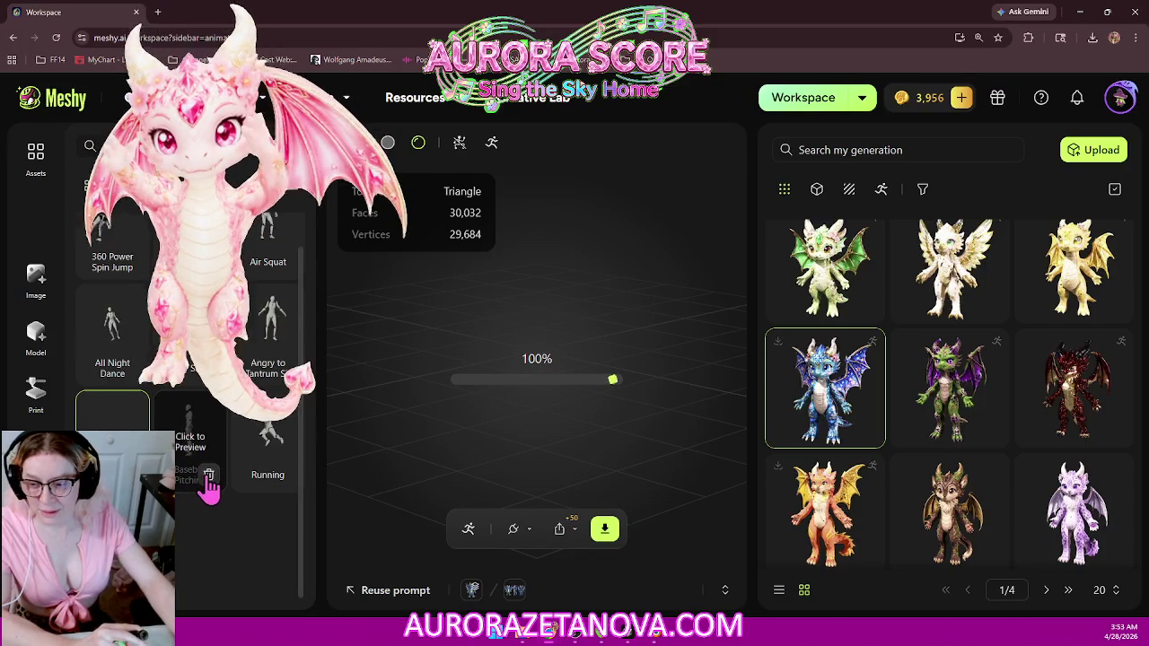
pyautogui.click(209, 474)
pyautogui.click(207, 397)
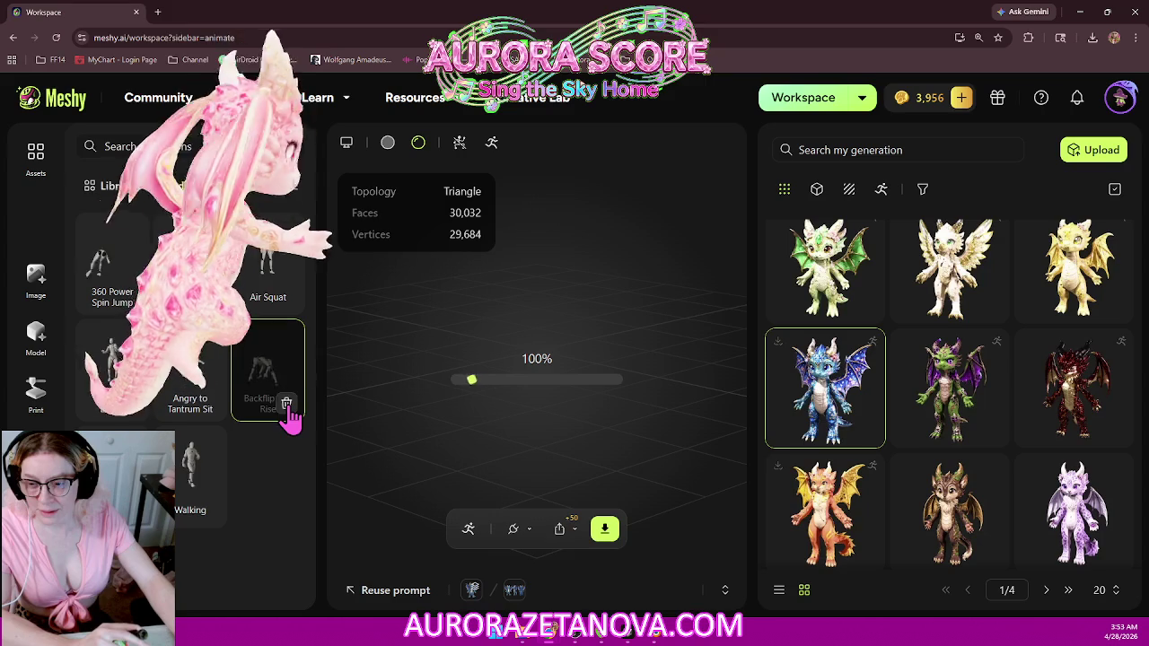
pyautogui.click(296, 333)
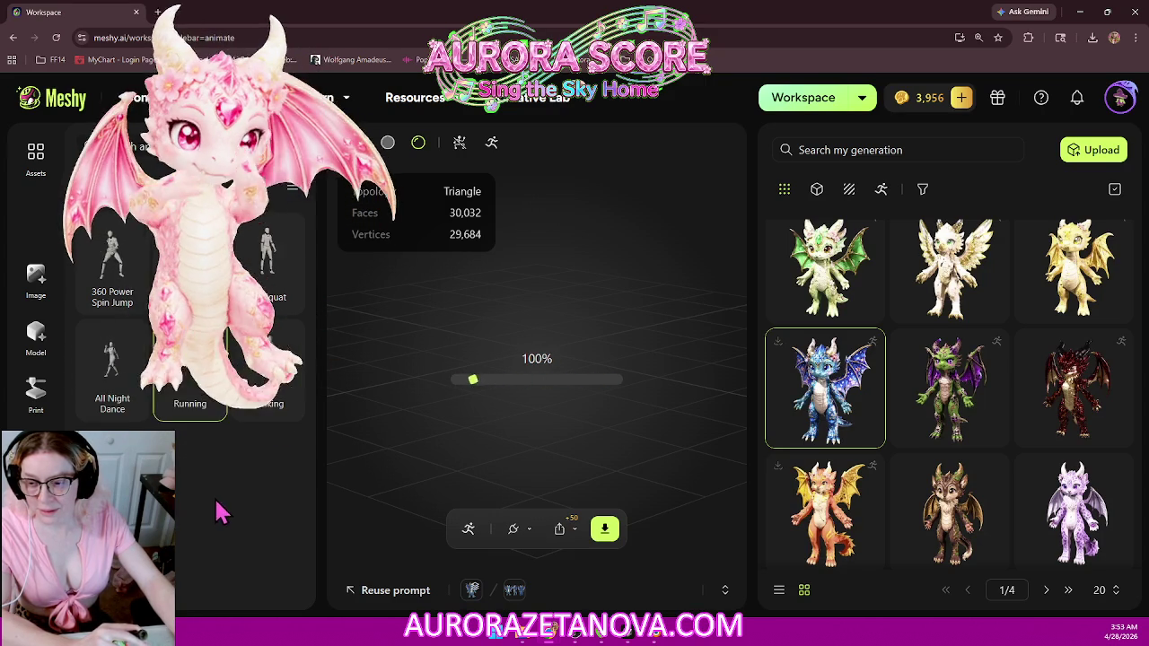
pyautogui.click(119, 314)
pyautogui.click(259, 314)
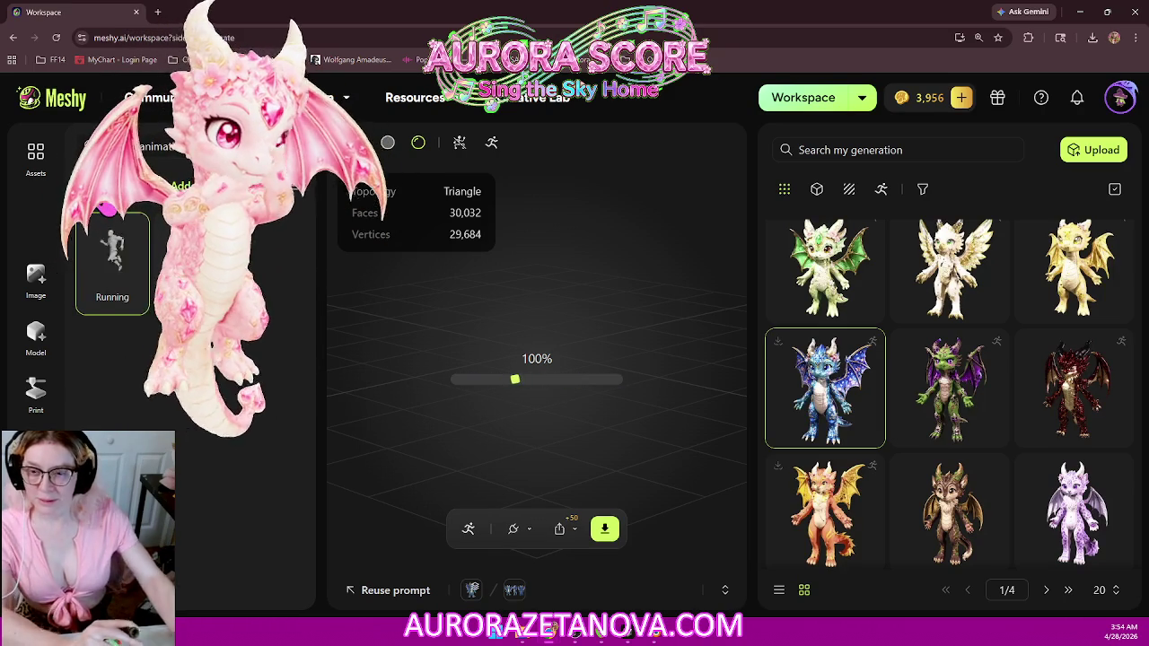
pyautogui.click(182, 186)
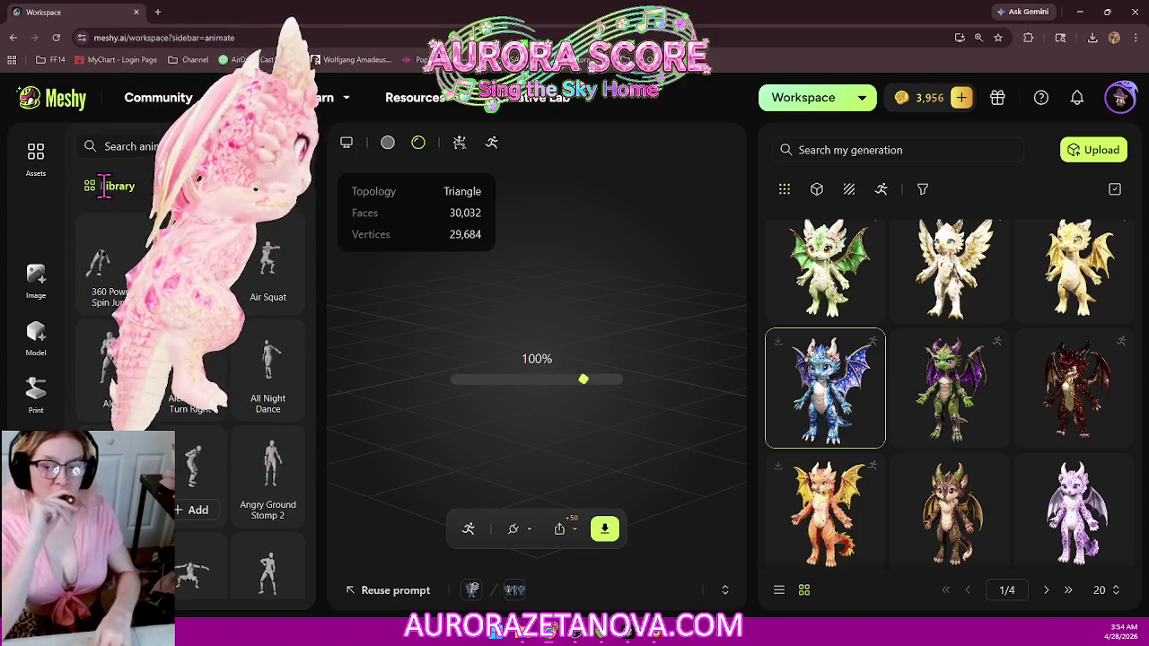
# Step: Browse the animation library and add Boom Dance to the dragon
pyautogui.scroll(-1, 289, 366)
pyautogui.scroll(-3, 289, 366)
pyautogui.scroll(-3, 278, 350)
pyautogui.scroll(-2, 269, 332)
pyautogui.scroll(-2, 260, 305)
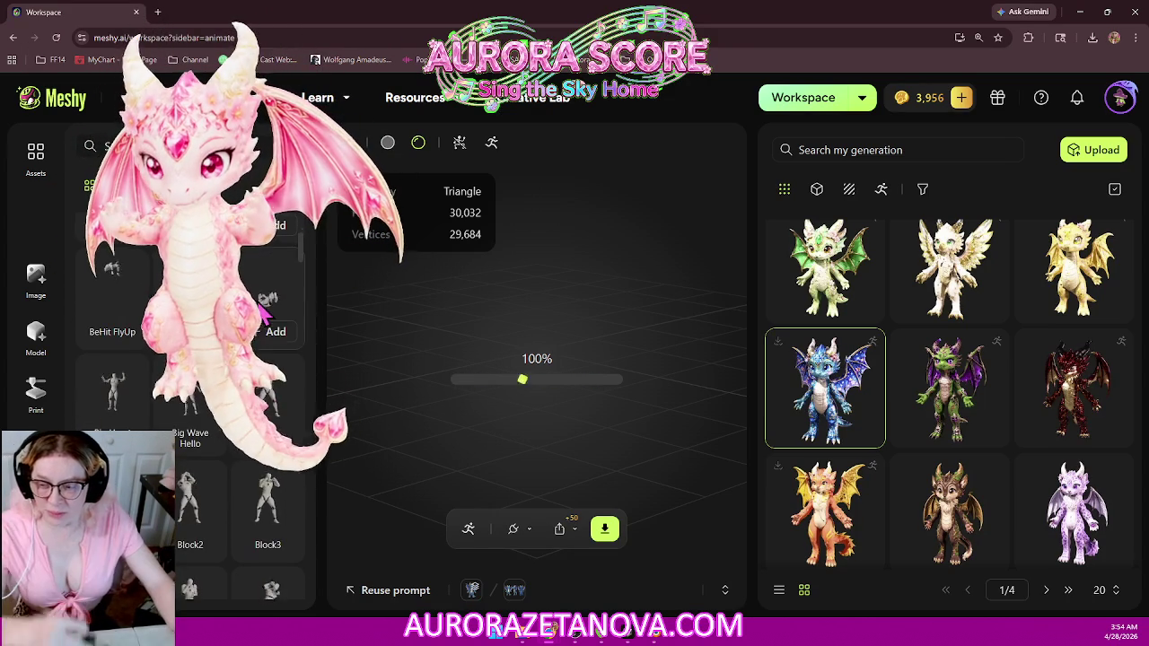
pyautogui.scroll(-2, 263, 309)
pyautogui.scroll(4, 263, 310)
pyautogui.scroll(1, 269, 310)
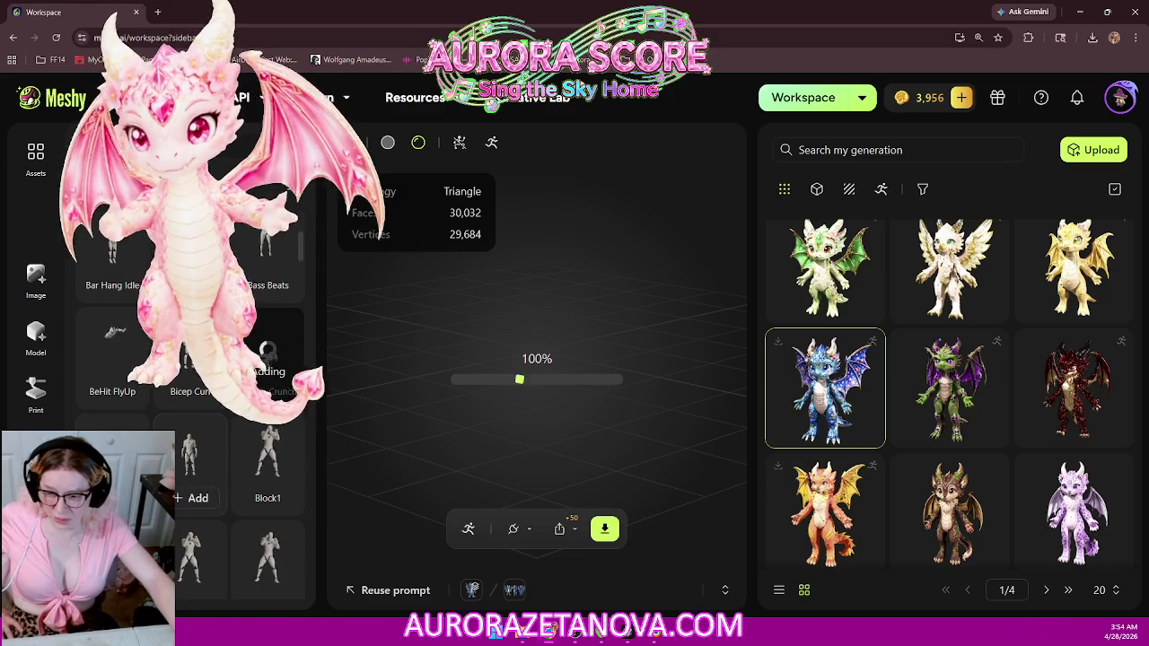
pyautogui.moveTo(190, 458)
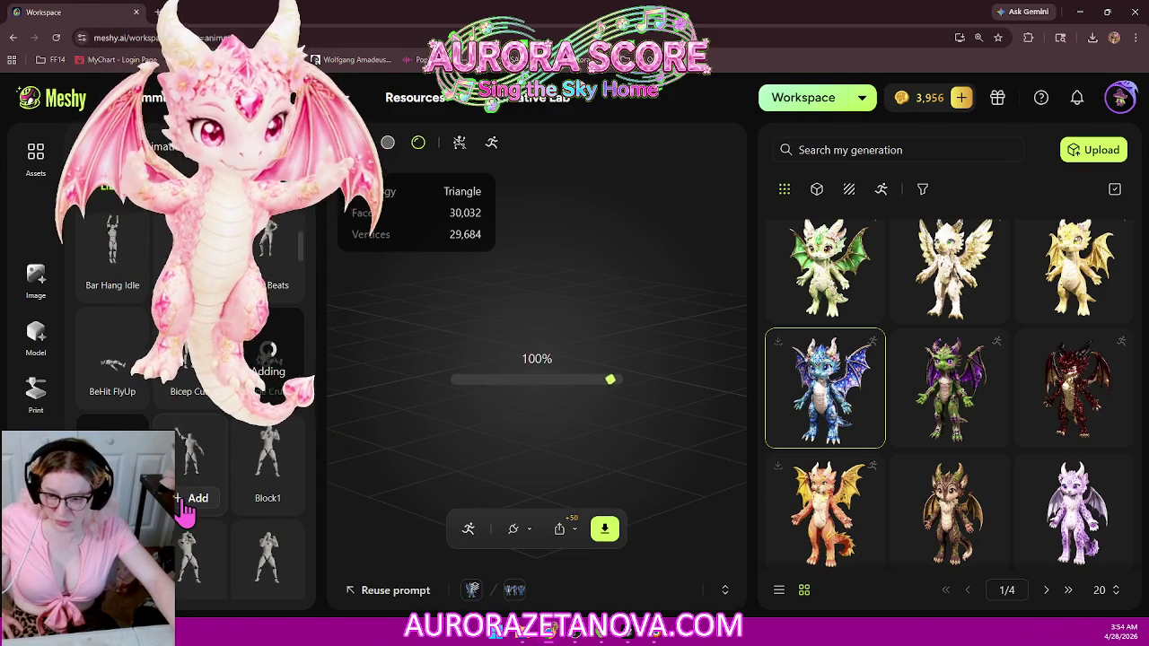
pyautogui.scroll(-1, 300, 500)
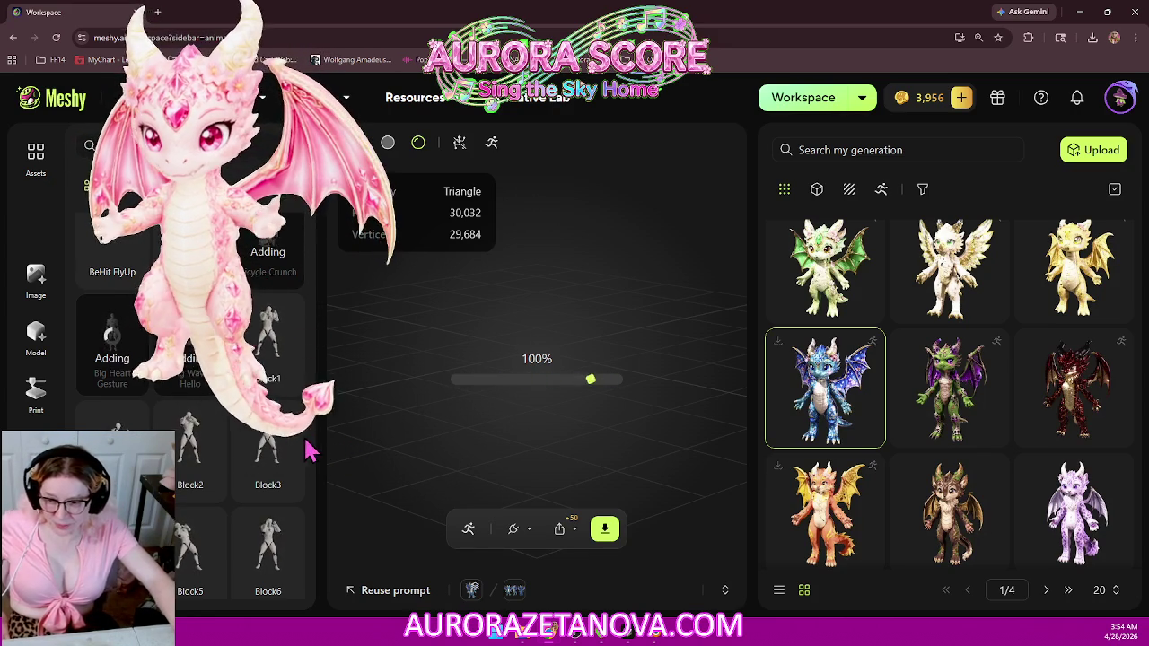
pyautogui.scroll(-2, 269, 431)
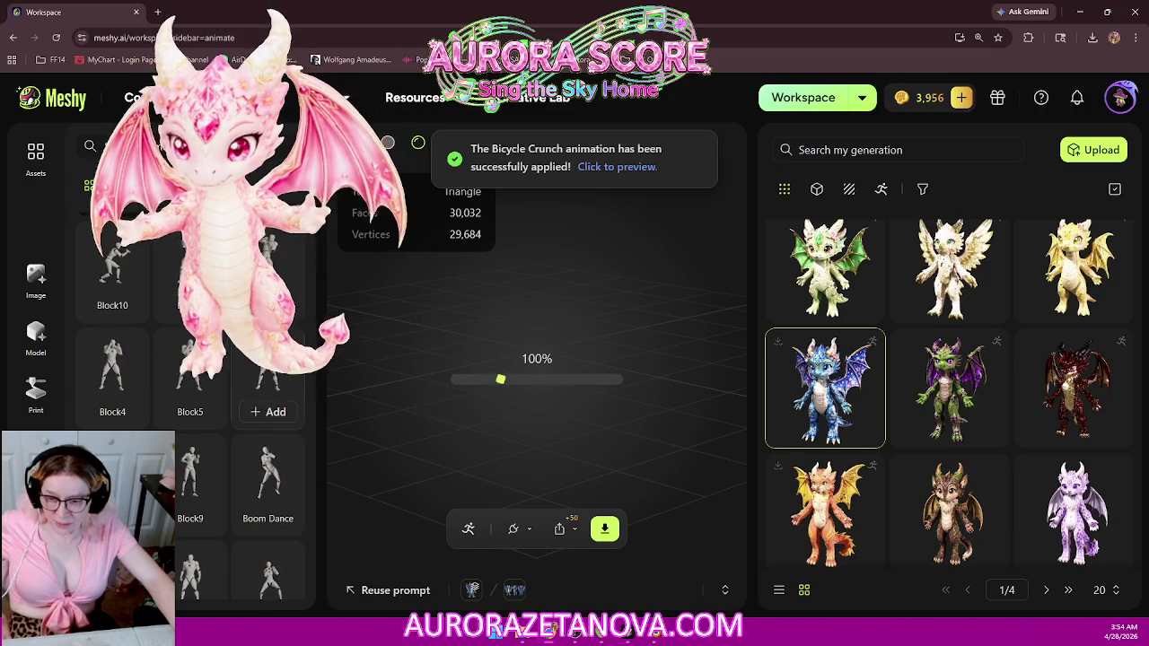
pyautogui.click(267, 519)
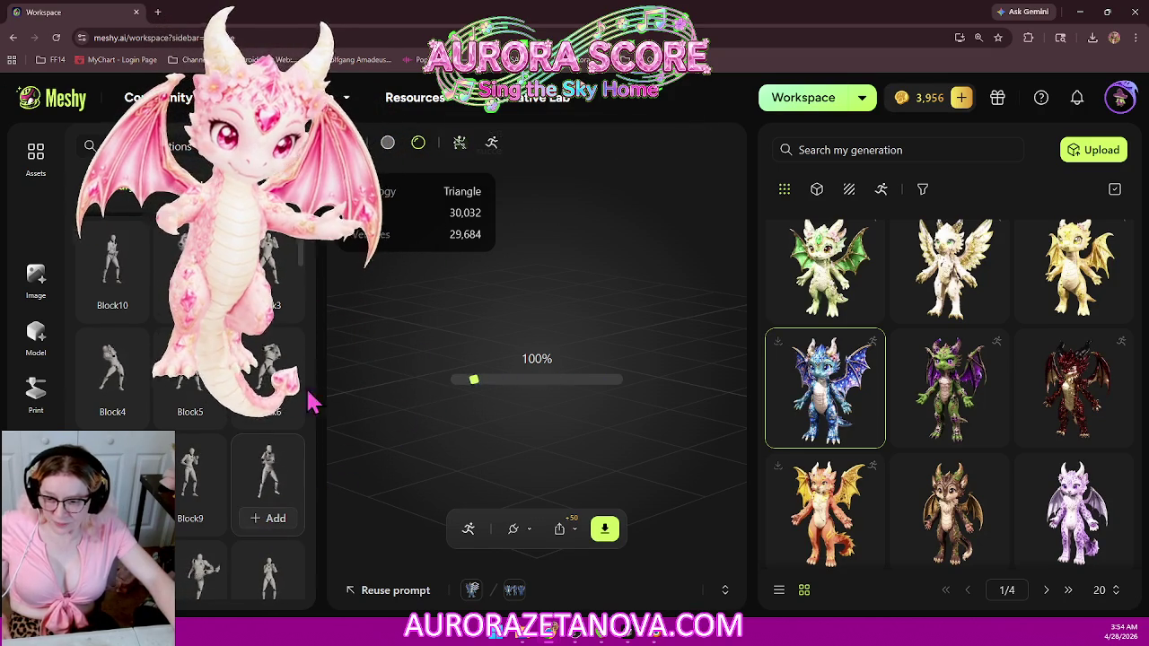
pyautogui.scroll(-2, 206, 359)
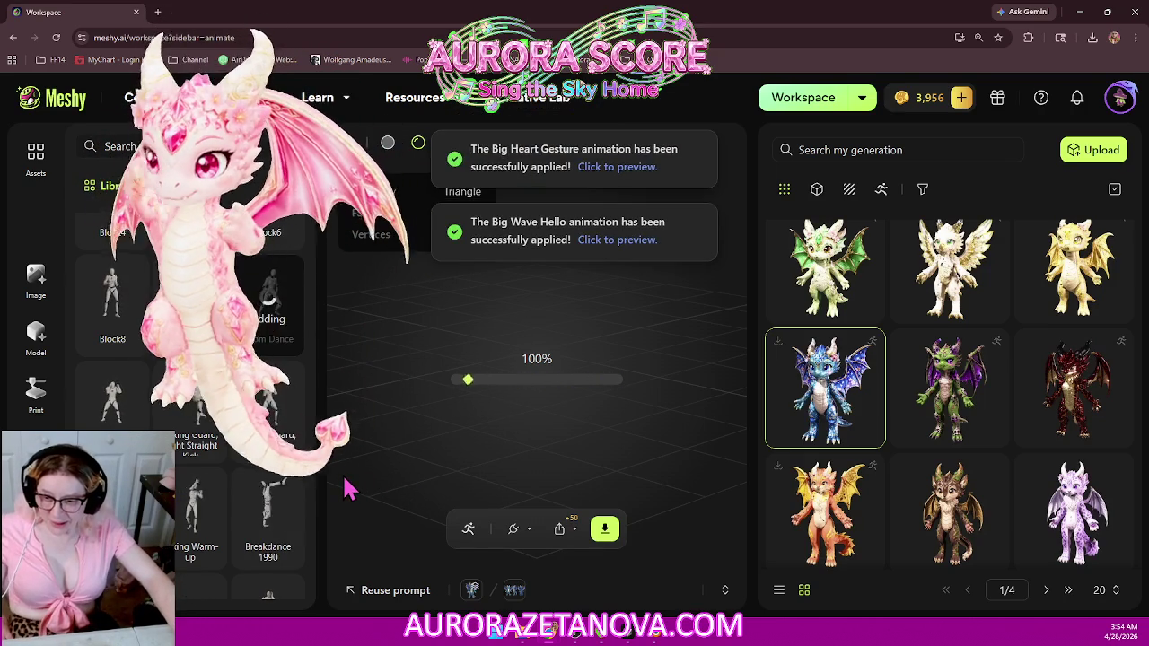
pyautogui.scroll(-2, 296, 453)
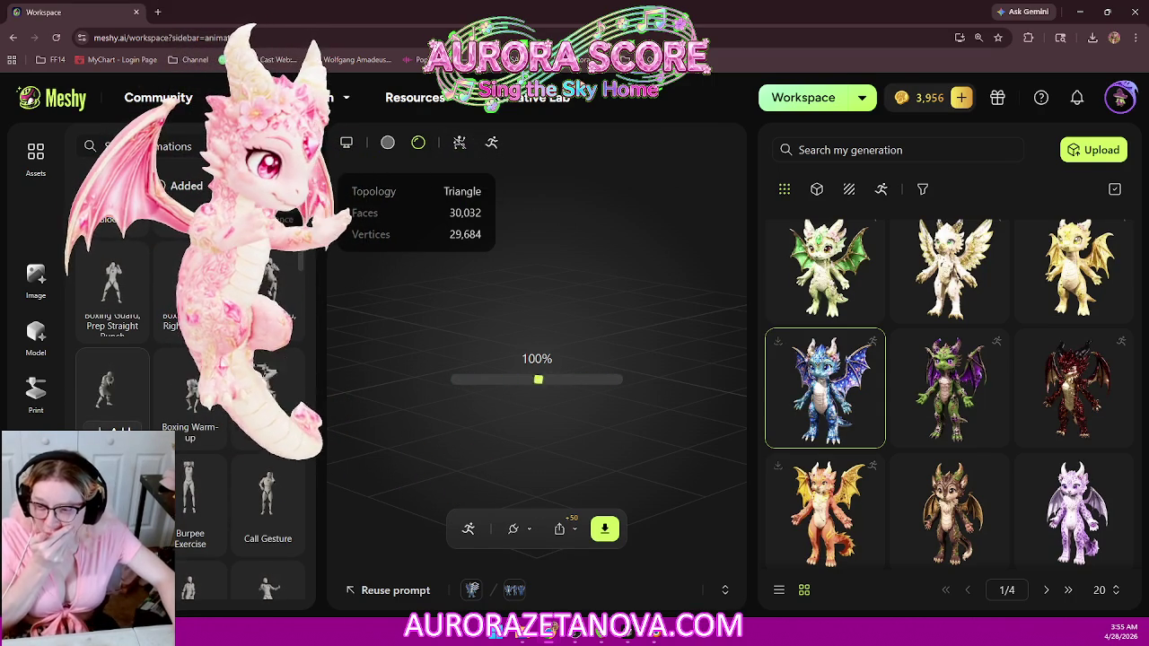
# Step: Add the Boxing Practice and Boxing Warm-up animations to the dragon
pyautogui.click(108, 428)
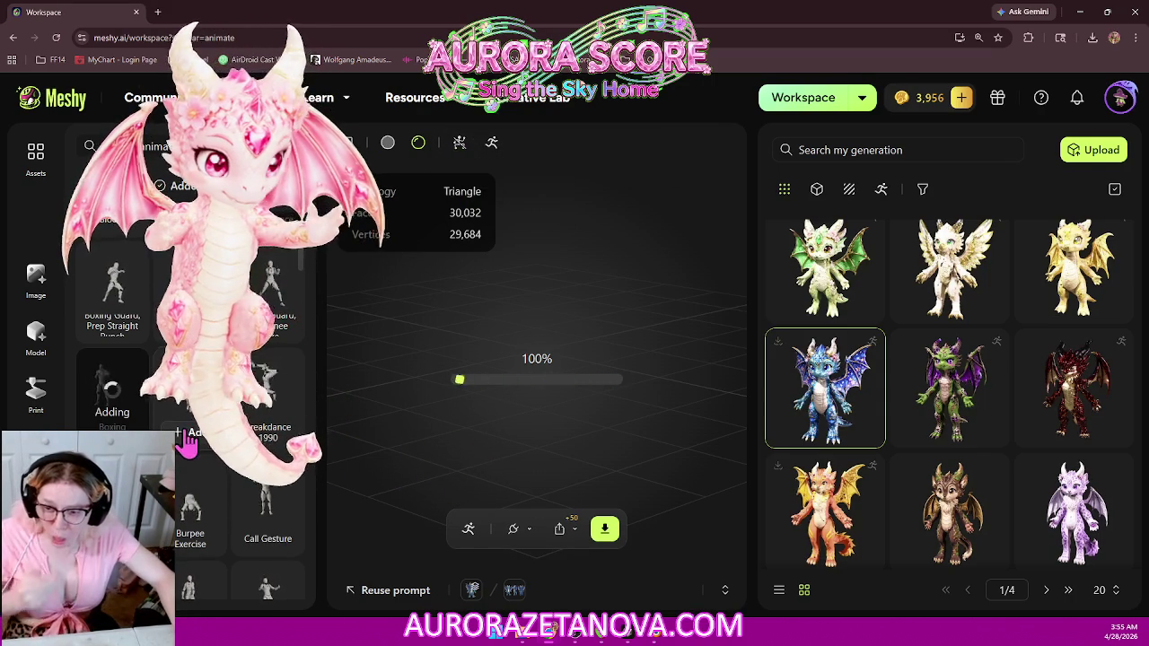
pyautogui.click(193, 432)
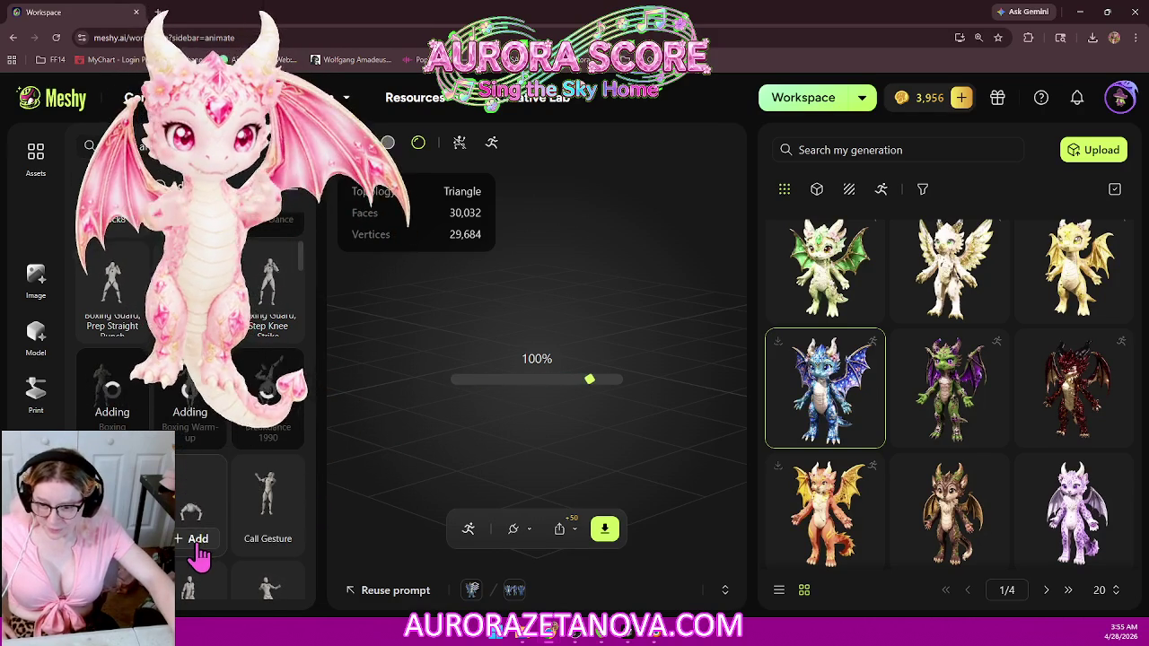
pyautogui.scroll(-1, 308, 521)
pyautogui.scroll(-2, 306, 505)
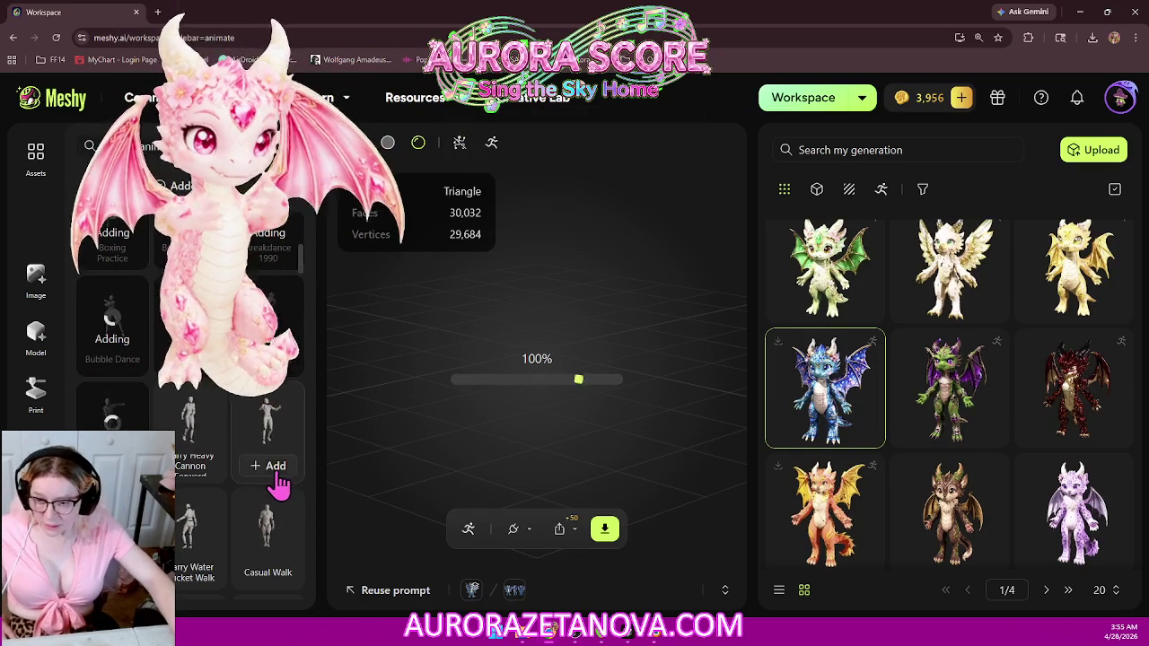
pyautogui.scroll(-3, 287, 458)
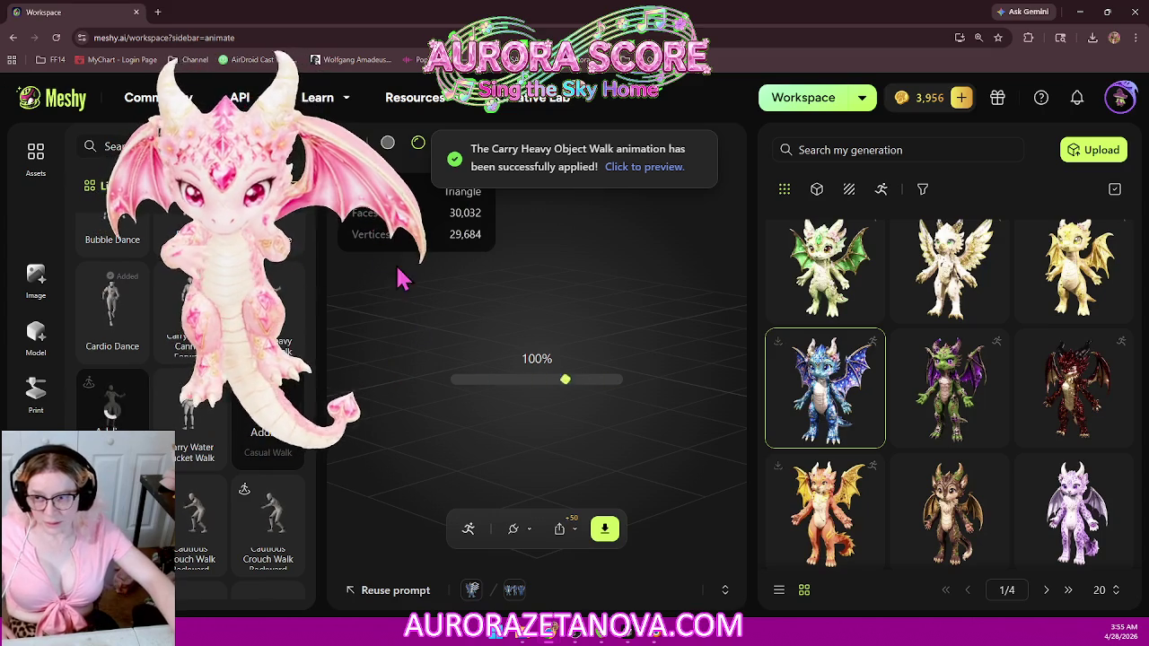
pyautogui.scroll(-2, 270, 359)
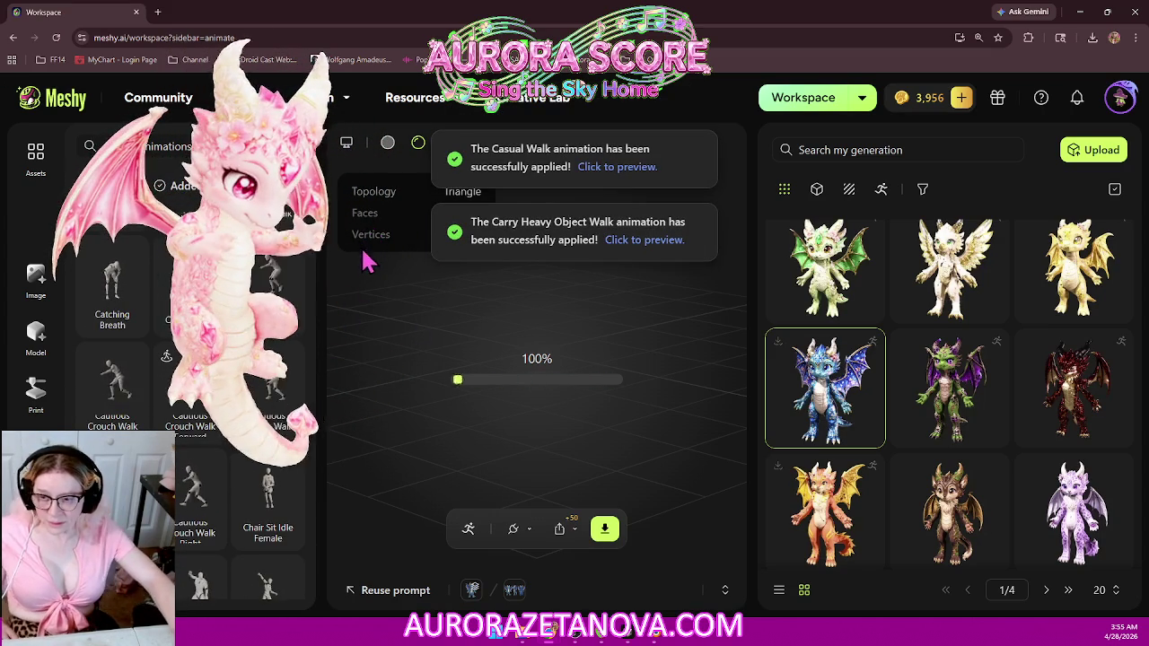
pyautogui.scroll(-1, 272, 357)
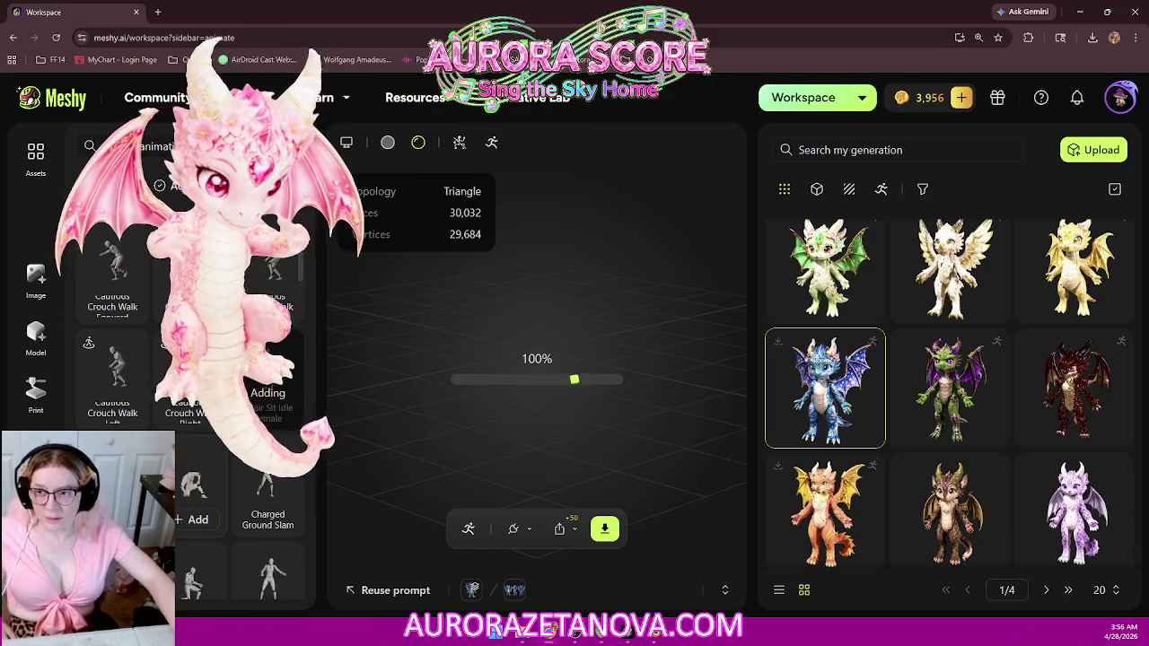
# Step: Filter the animation list to show only the animations already added
pyautogui.scroll(2, 272, 357)
pyautogui.scroll(2, 273, 357)
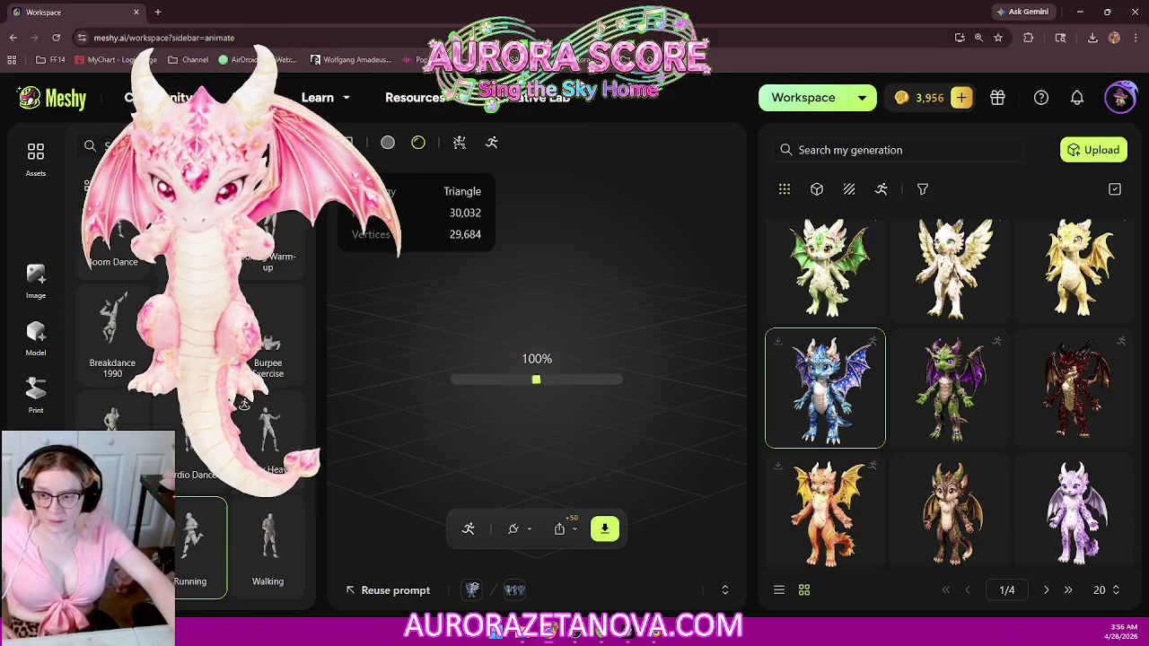
pyautogui.scroll(1, 272, 358)
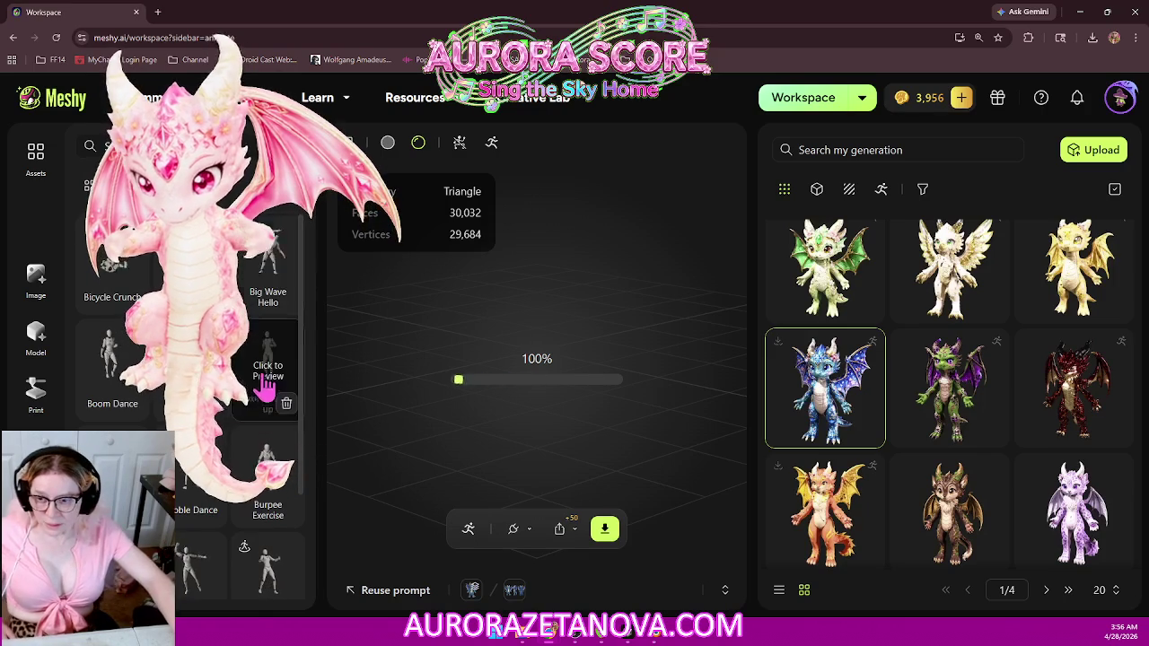
pyautogui.scroll(-2, 258, 396)
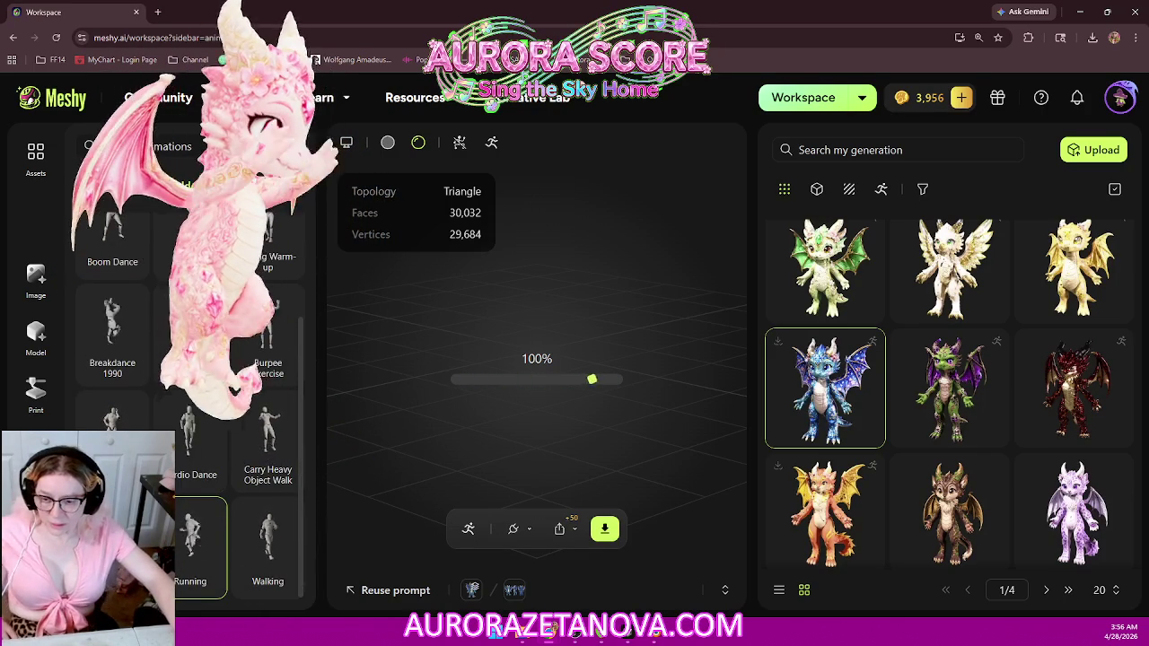
pyautogui.click(102, 190)
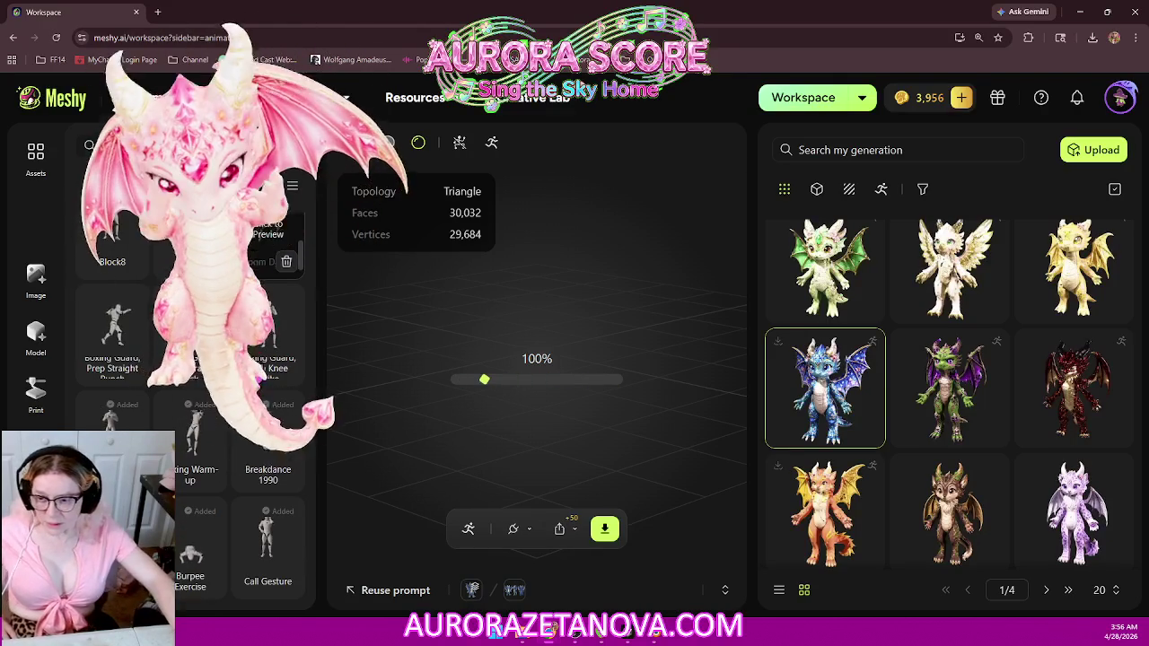
# Step: Add Chair Sit Idle Female, Chair Sit Idle Male and Charged Slash to the dragon
pyautogui.scroll(-2, 193, 387)
pyautogui.scroll(-3, 193, 387)
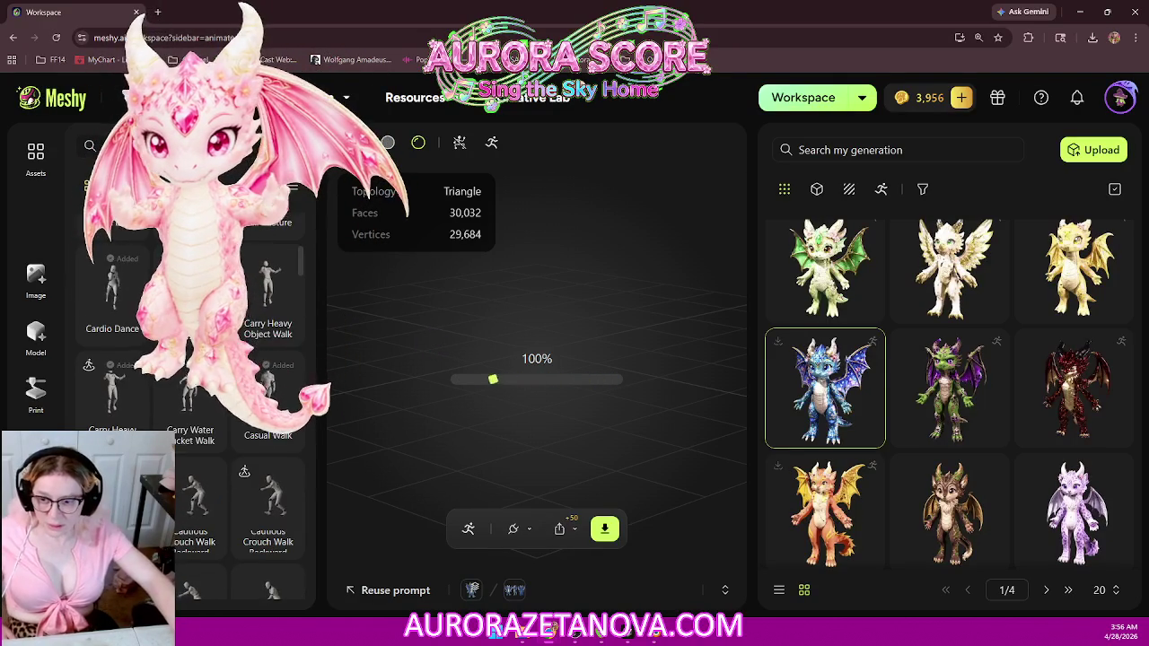
pyautogui.scroll(-2, 224, 404)
pyautogui.click(267, 436)
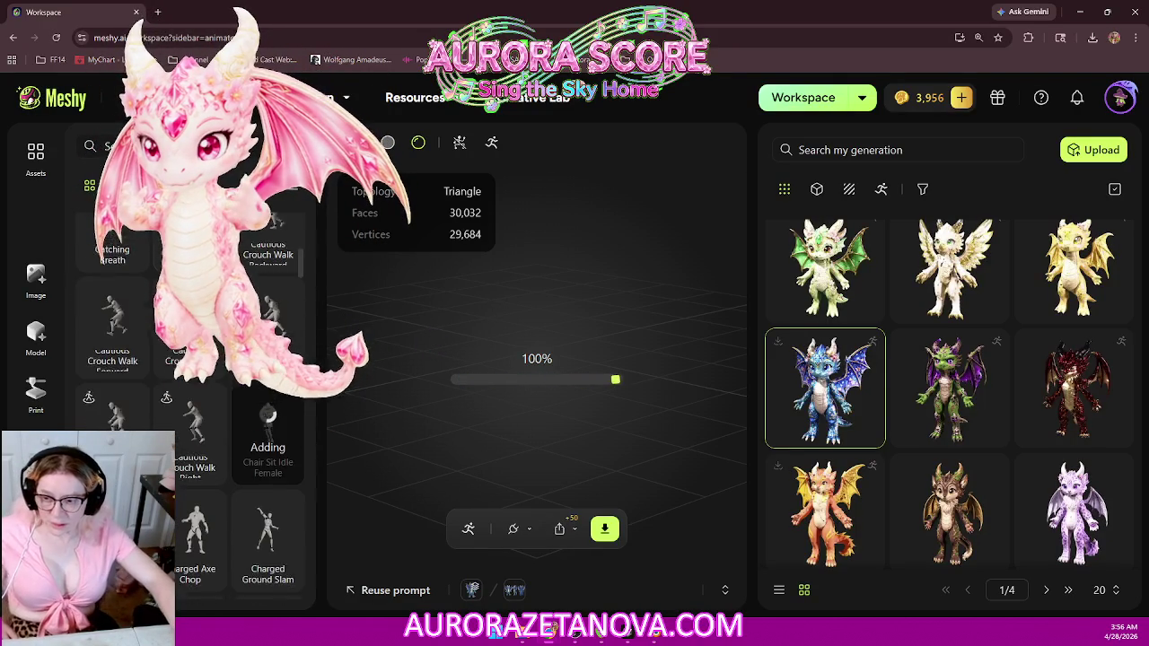
pyautogui.scroll(-3, 193, 386)
pyautogui.click(112, 242)
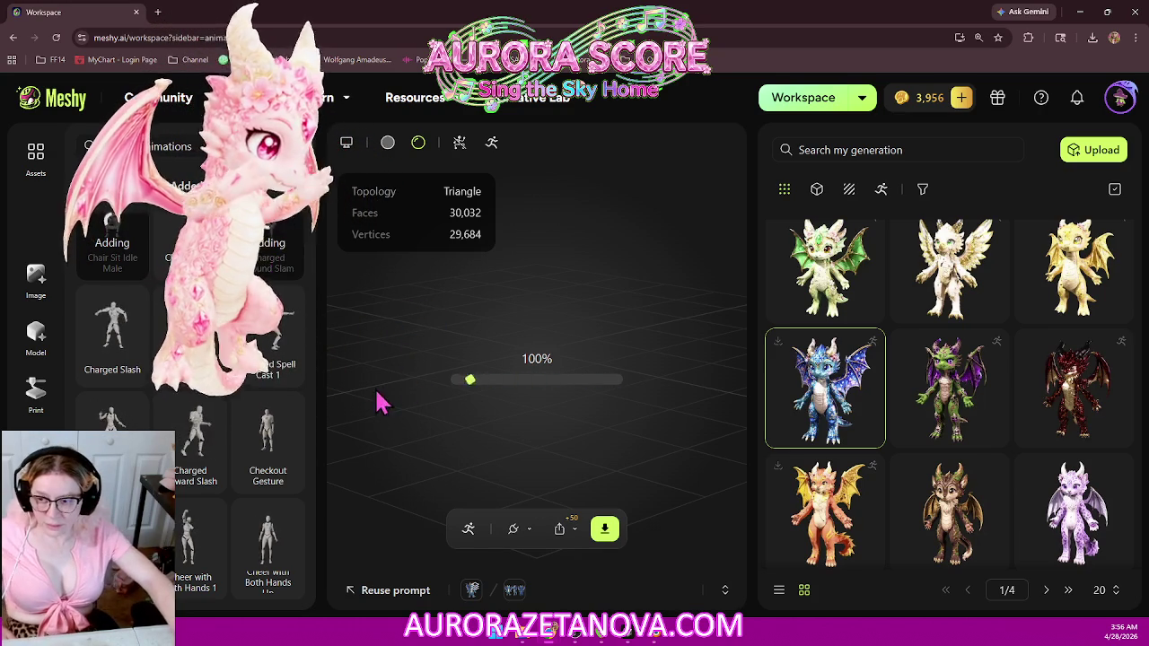
pyautogui.click(112, 369)
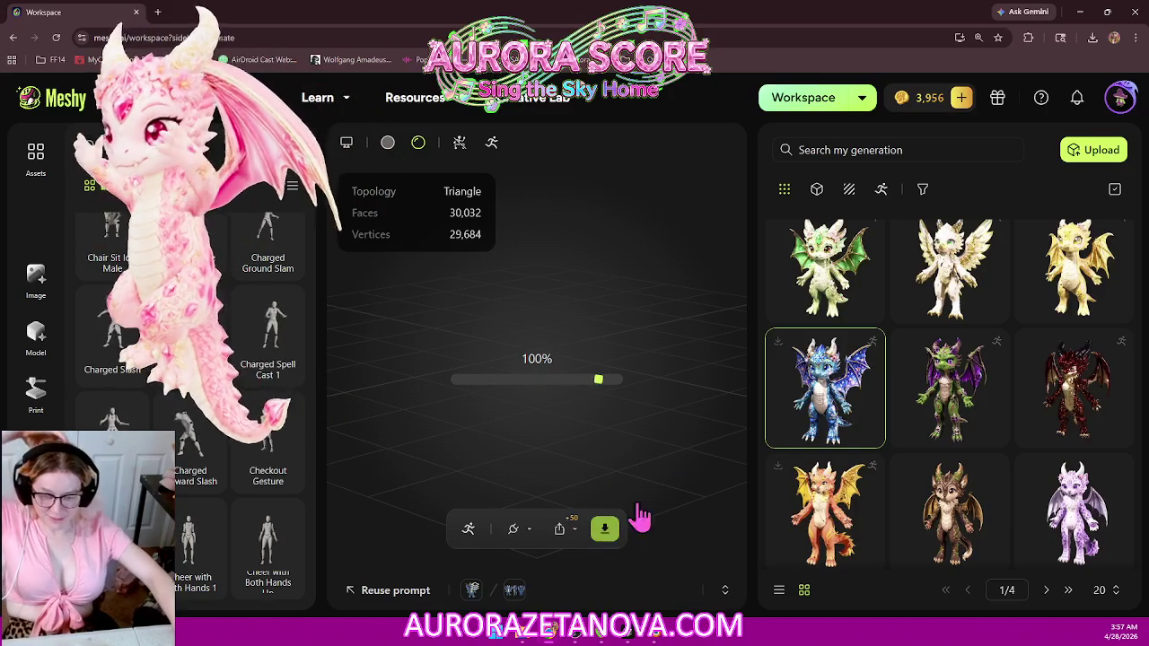
# Step: Download the dragon as a GLB with all added animations merged into a single file
pyautogui.click(605, 532)
pyautogui.click(690, 419)
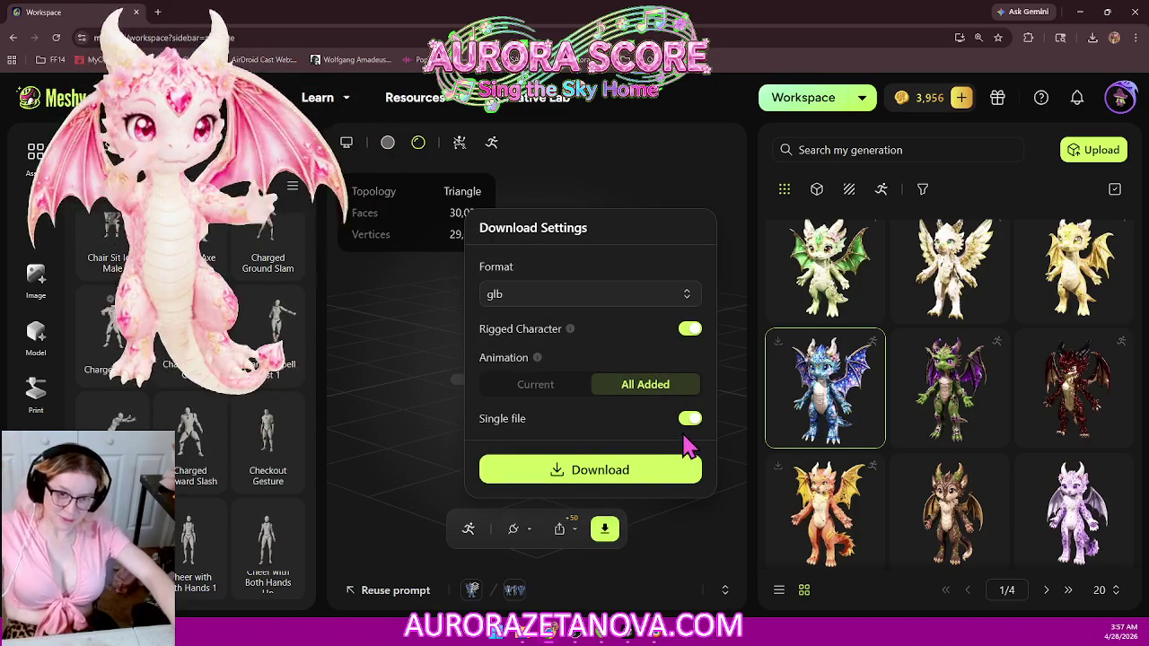
pyautogui.click(655, 471)
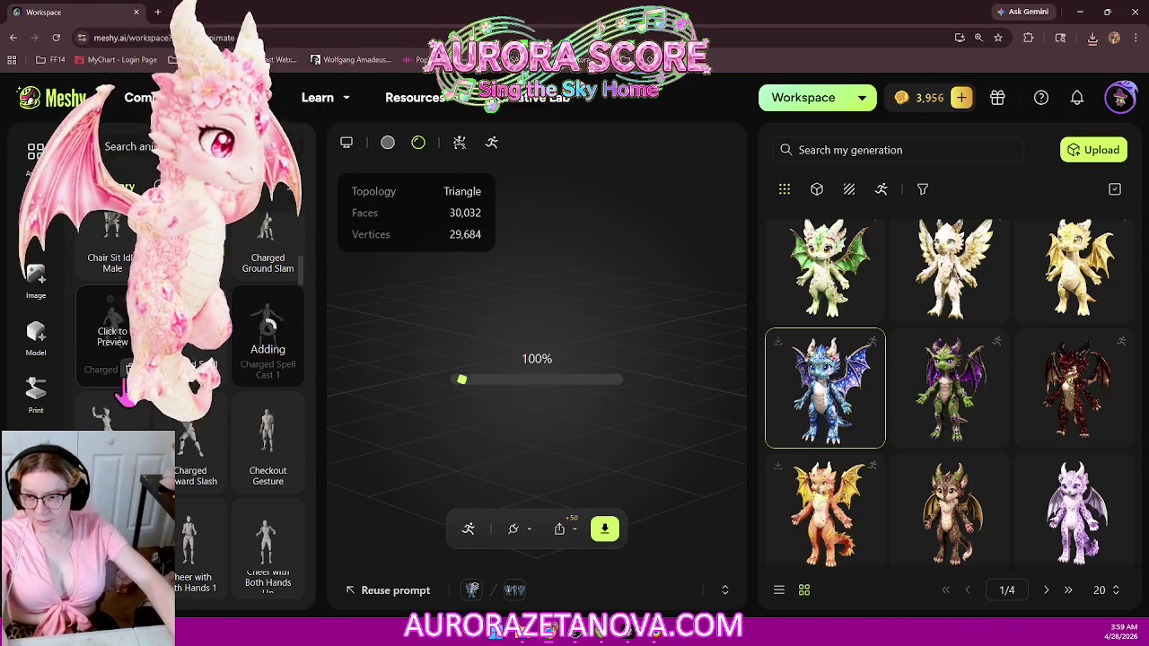
# Step: Delete the Charged Slash and Chair Sit Idle Male animations from the dragon
pyautogui.click(131, 375)
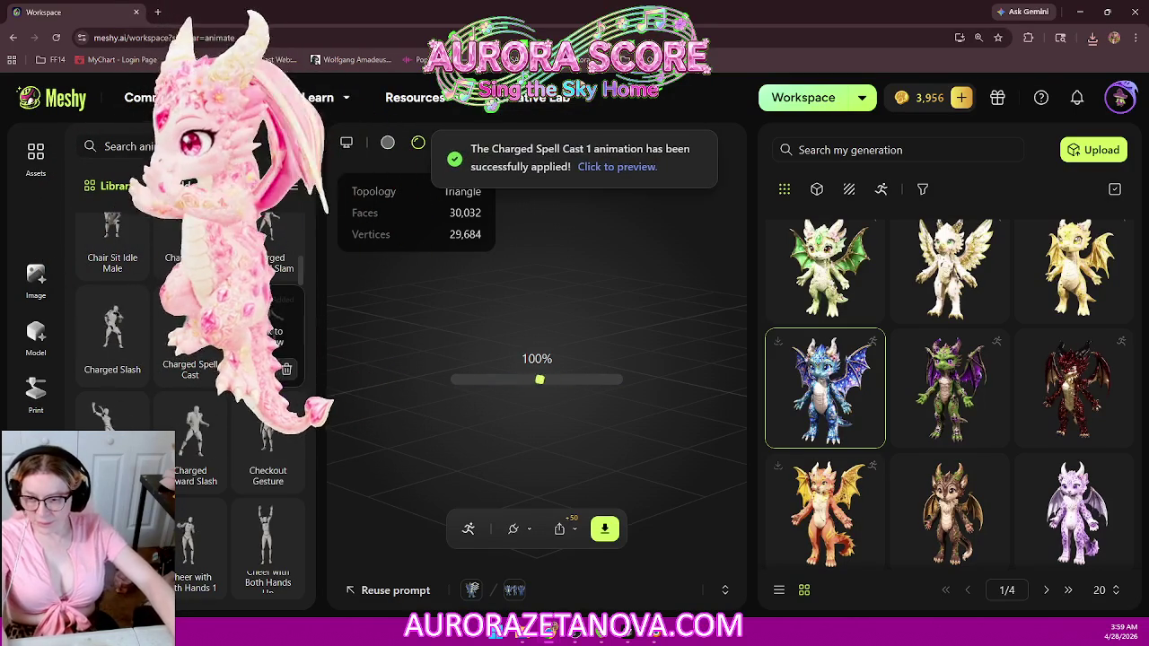
pyautogui.scroll(1, 190, 386)
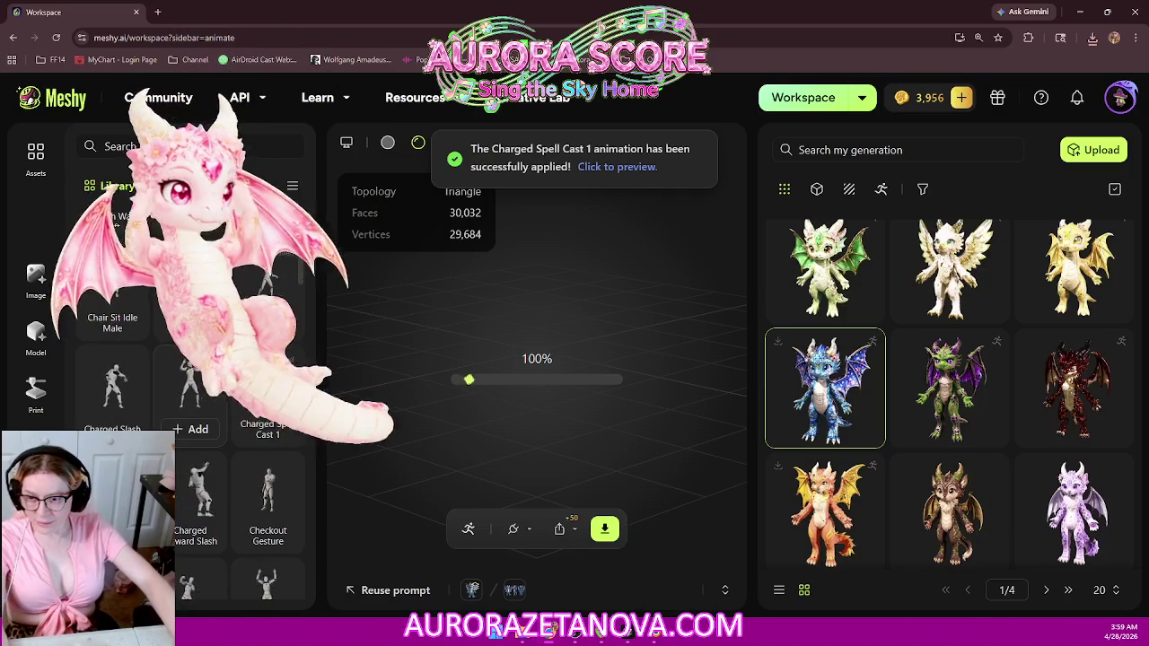
pyautogui.click(133, 333)
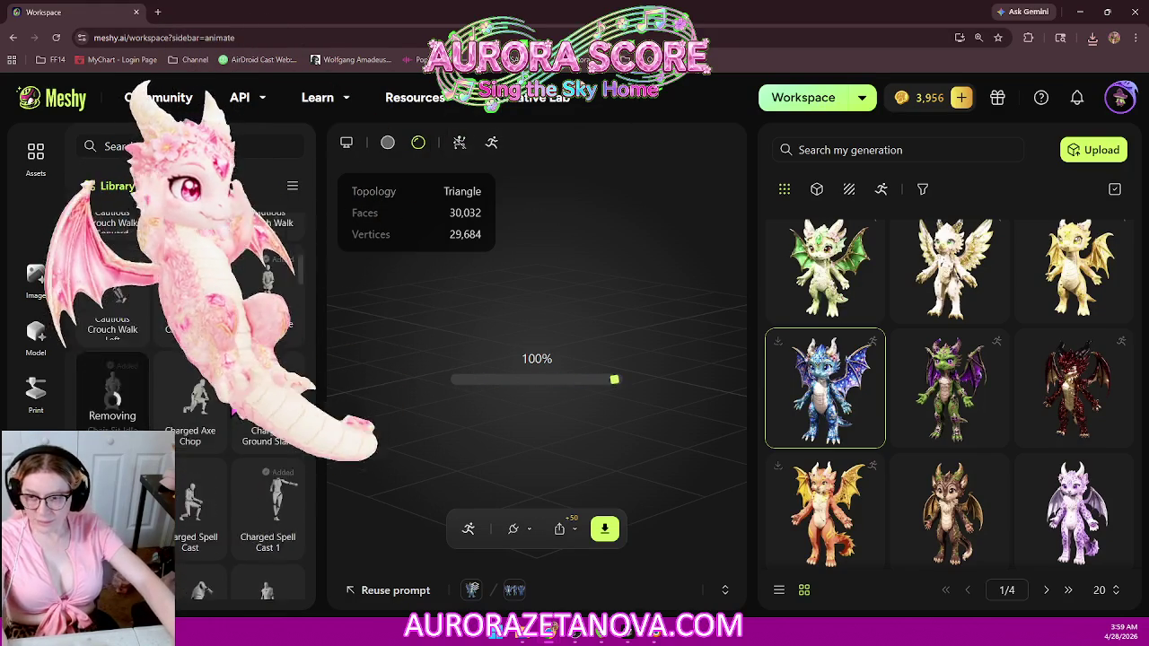
# Step: Remove Bicycle Crunch and Boom Dance from the dragon's added animations
pyautogui.scroll(1, 260, 422)
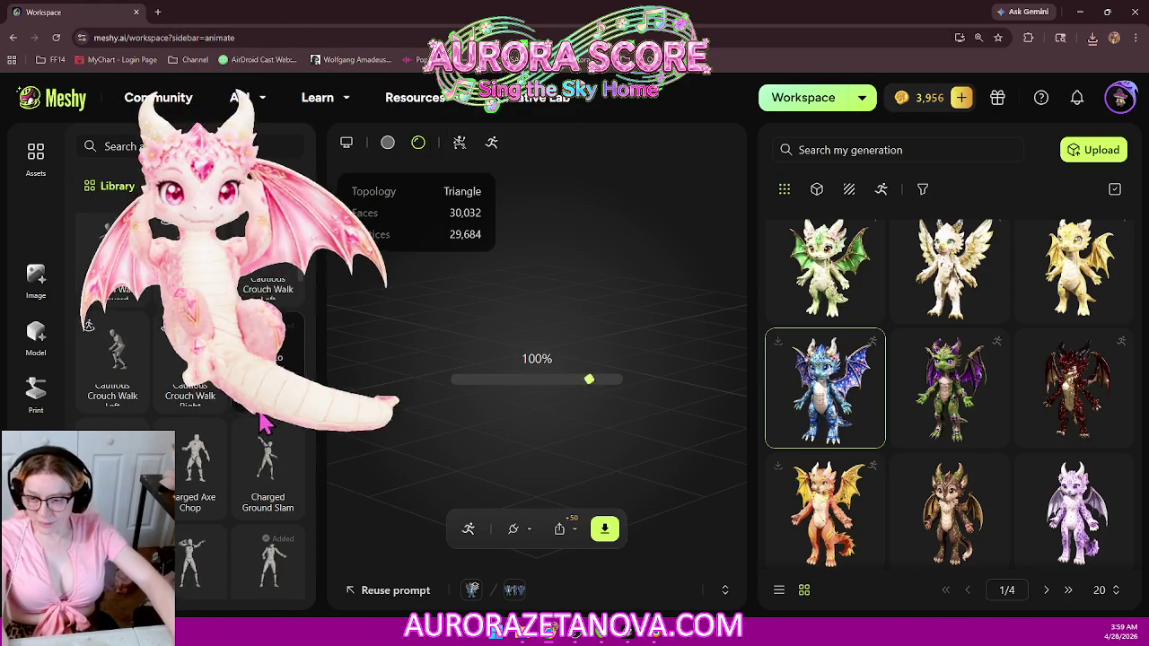
pyautogui.scroll(-2, 260, 422)
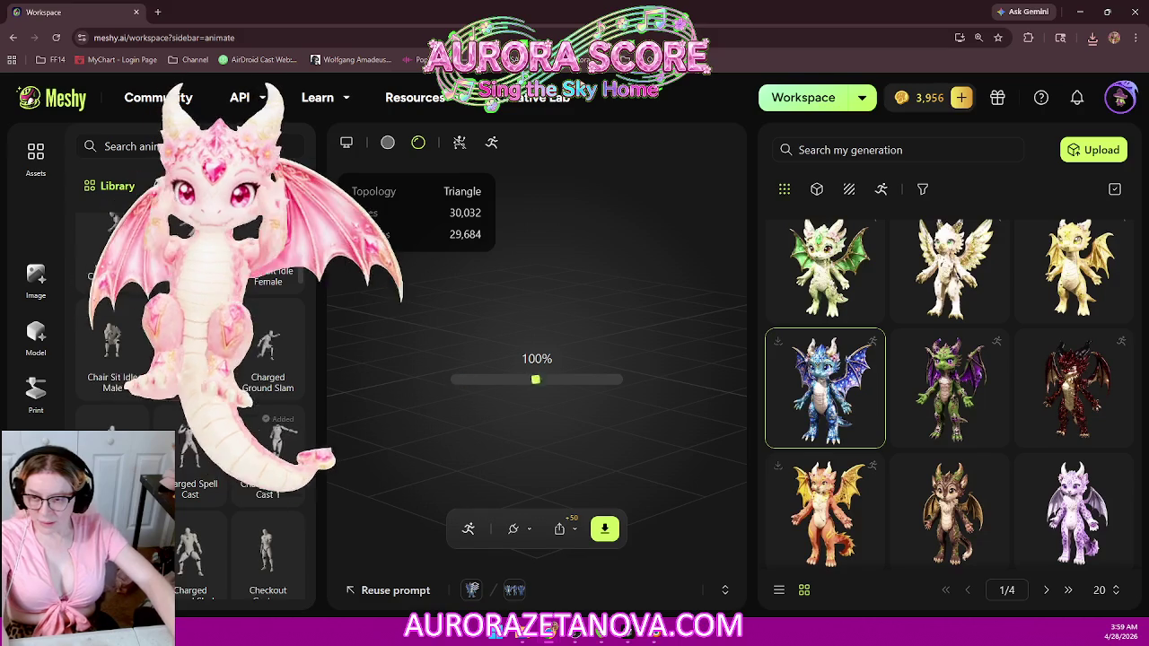
pyautogui.scroll(2, 304, 409)
pyautogui.moveTo(268, 359)
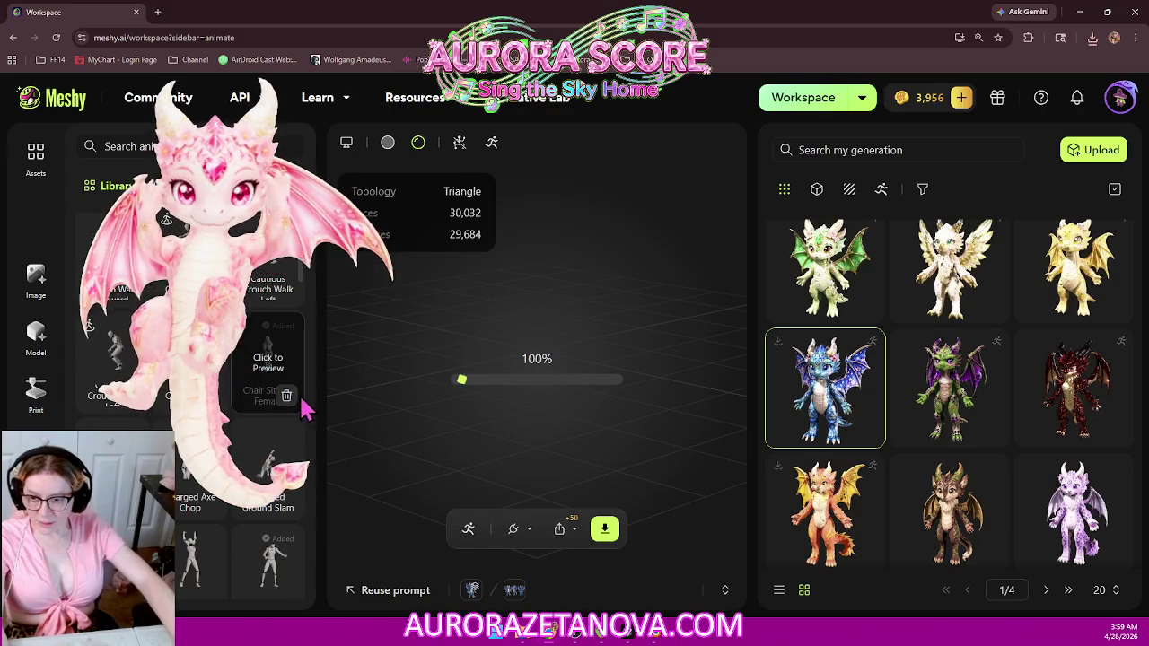
pyautogui.scroll(-3, 304, 409)
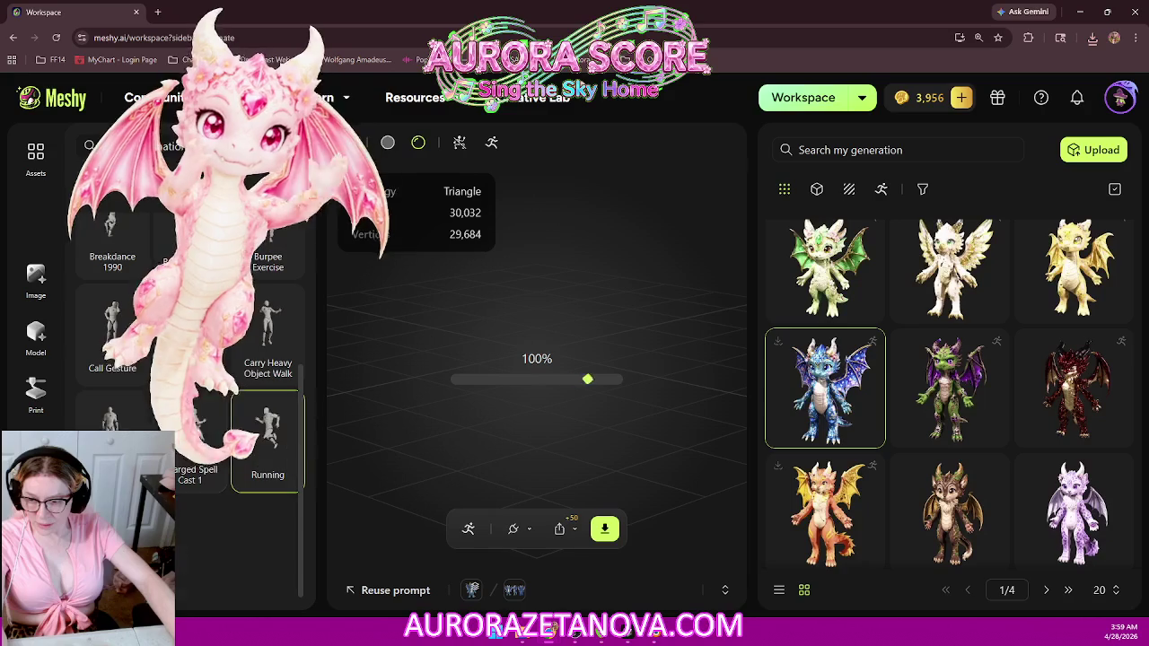
pyautogui.scroll(2, 191, 404)
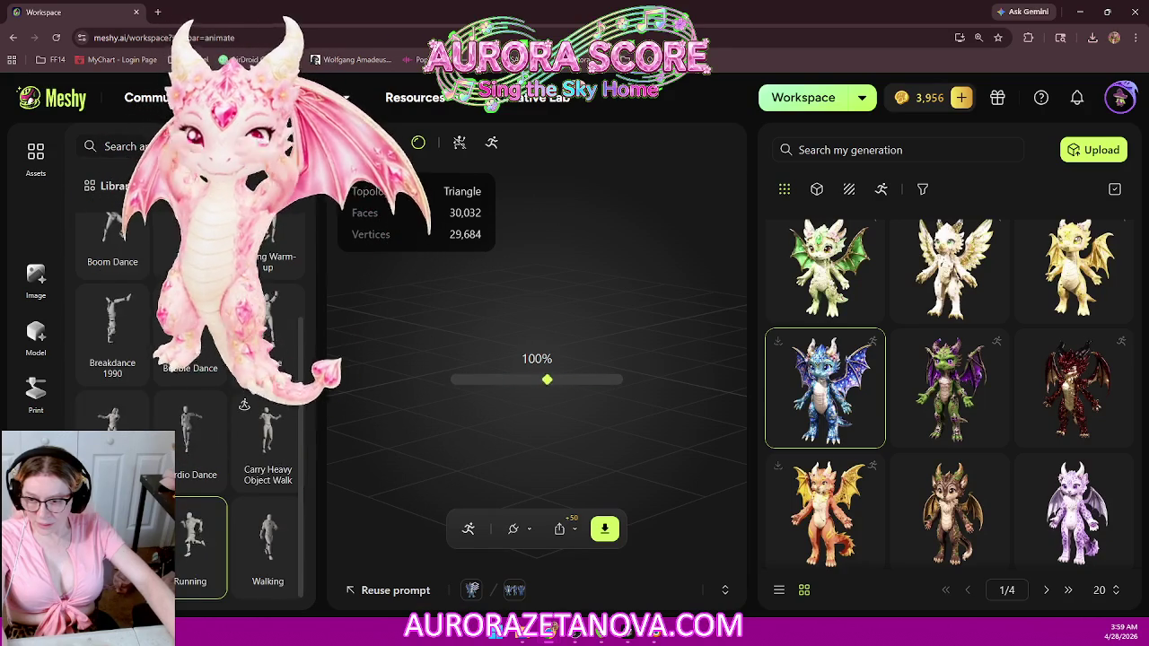
pyautogui.scroll(3, 133, 310)
pyautogui.click(131, 299)
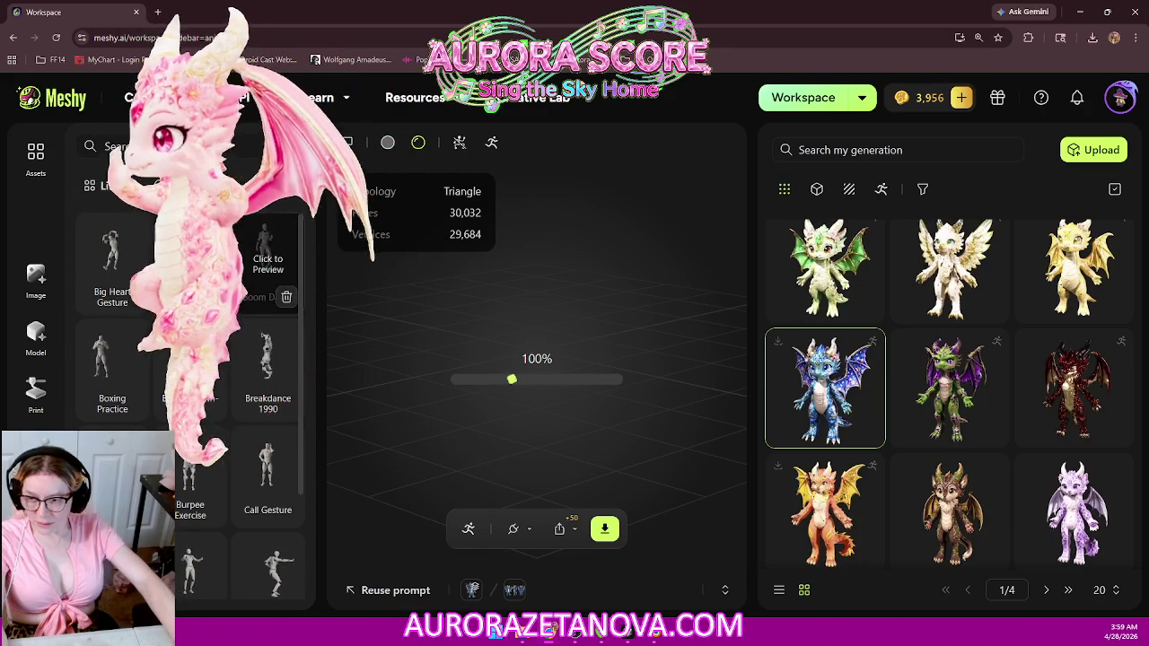
pyautogui.click(287, 297)
# Step: Remove the remaining unwanted animations, including Bubble Dance, Call Gesture and Carry Heavy Object Walk
pyautogui.click(132, 299)
pyautogui.click(131, 299)
pyautogui.click(131, 301)
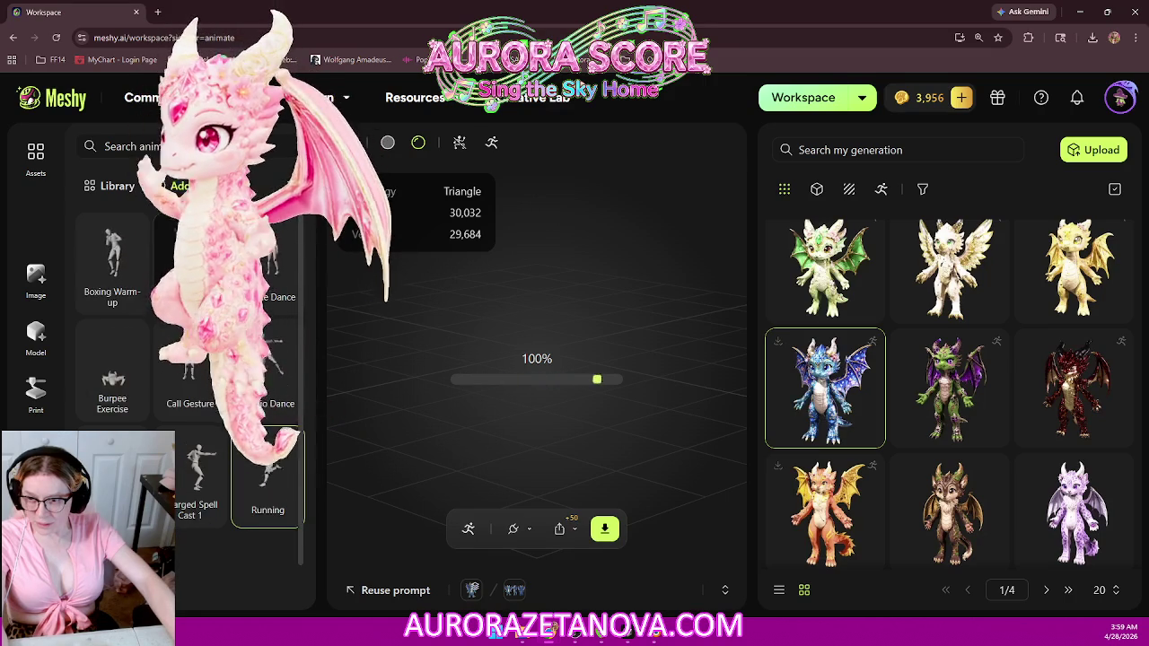
pyautogui.click(286, 299)
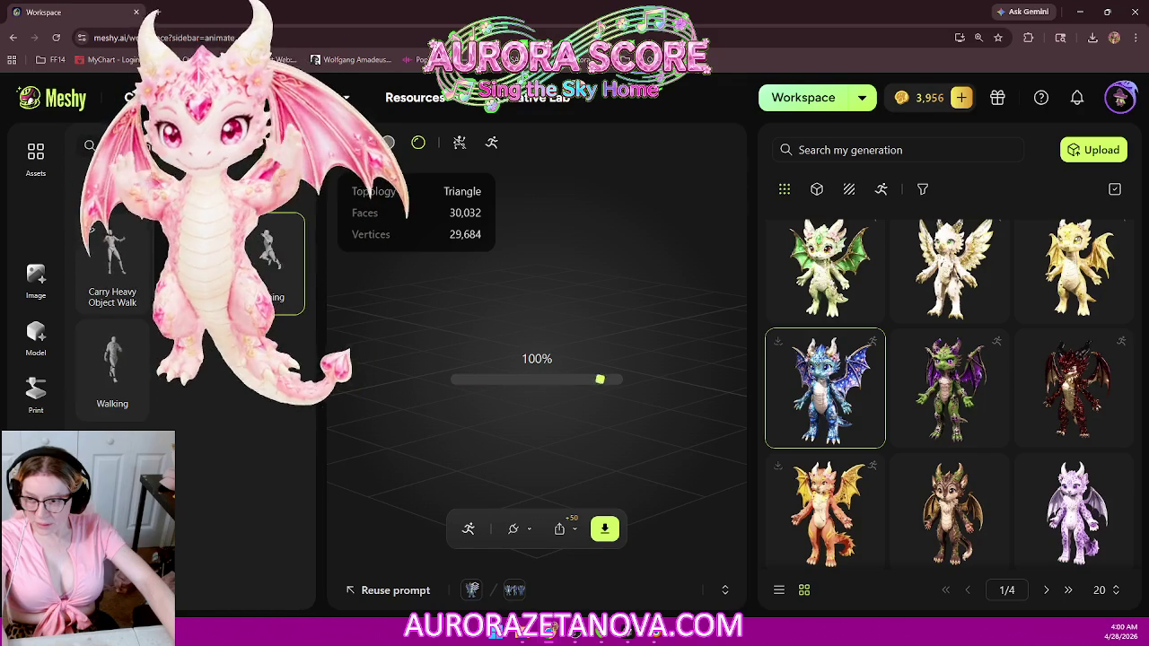
pyautogui.moveTo(112, 264)
pyautogui.click(128, 297)
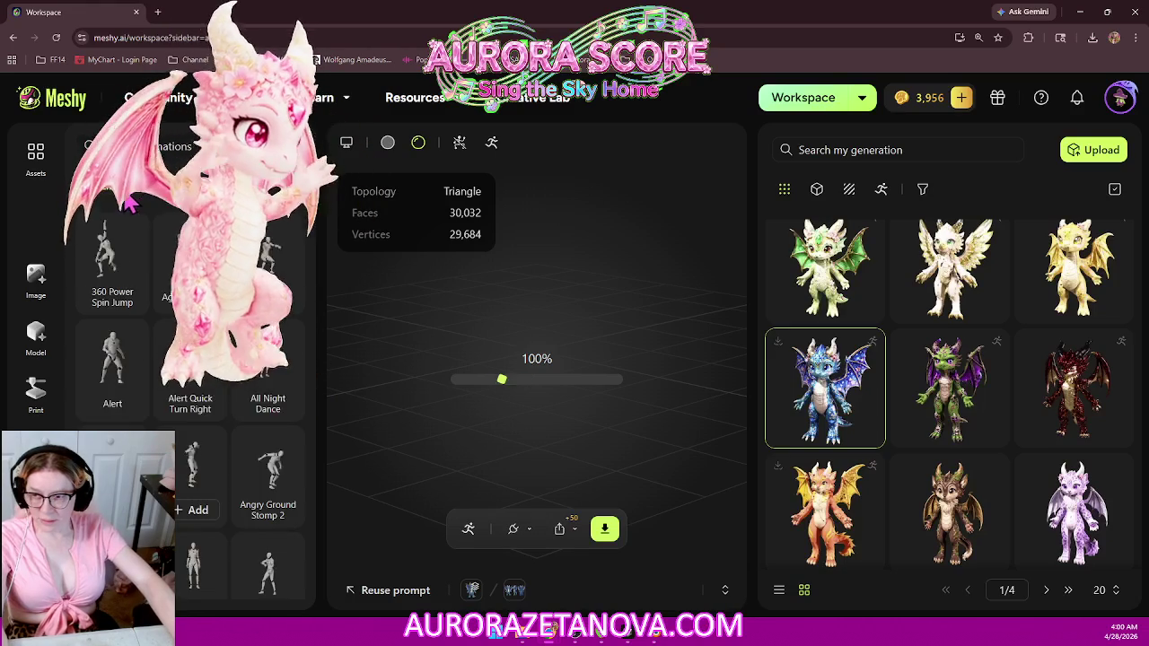
# Step: Add Cheer with Both Hands 1 and Circle Crunch from further down the library
pyautogui.scroll(-5, 261, 353)
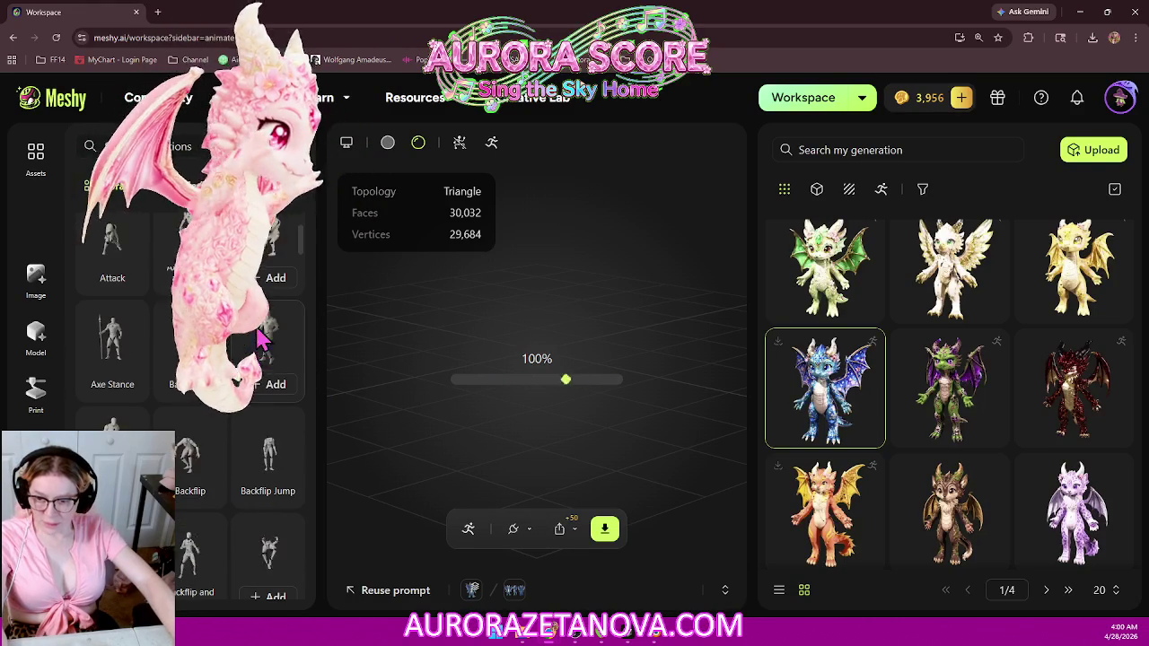
pyautogui.scroll(-3, 188, 389)
pyautogui.scroll(-2, 216, 387)
pyautogui.scroll(-2, 216, 391)
pyautogui.scroll(-2, 216, 400)
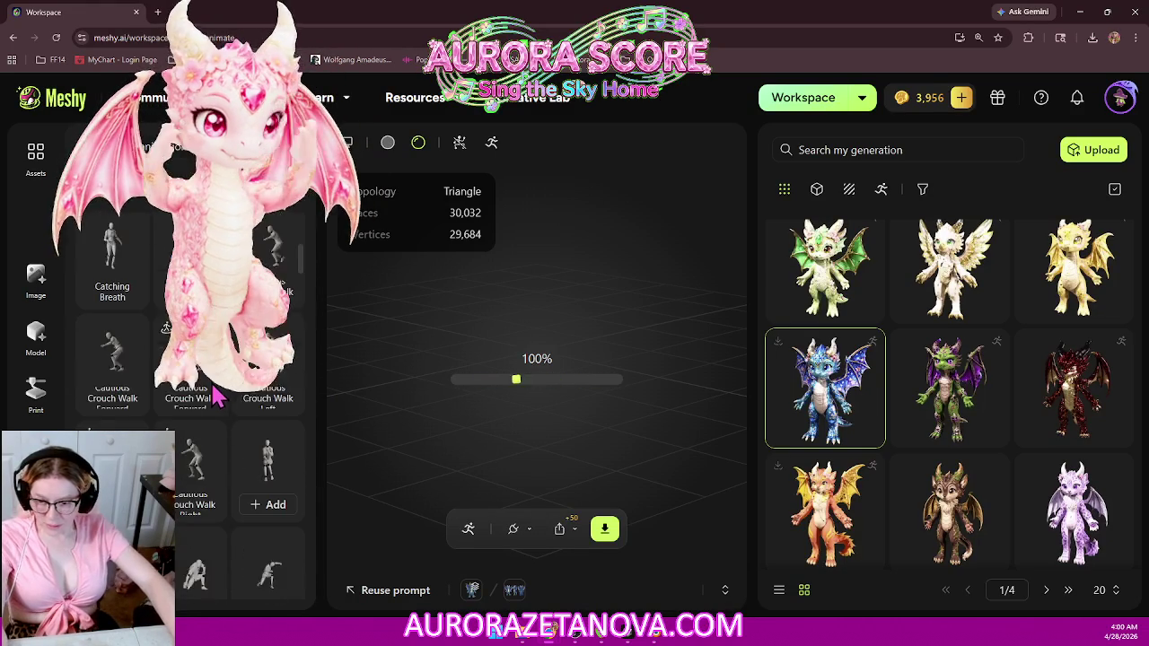
pyautogui.scroll(-2, 216, 400)
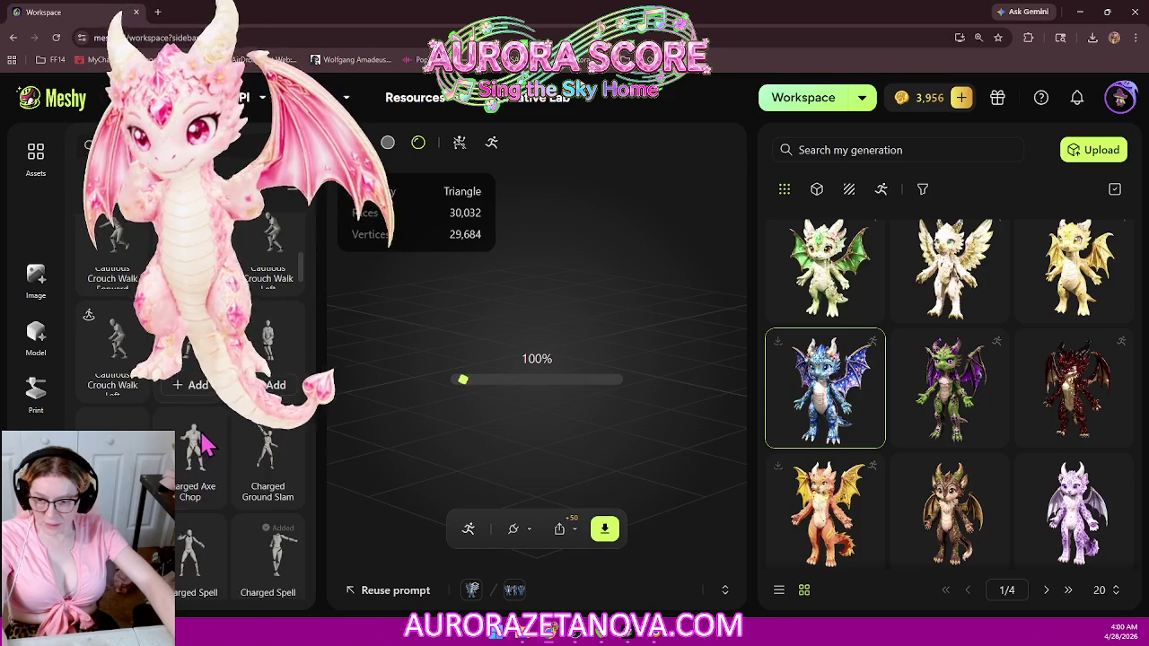
pyautogui.scroll(-1, 216, 399)
pyautogui.scroll(-2, 289, 241)
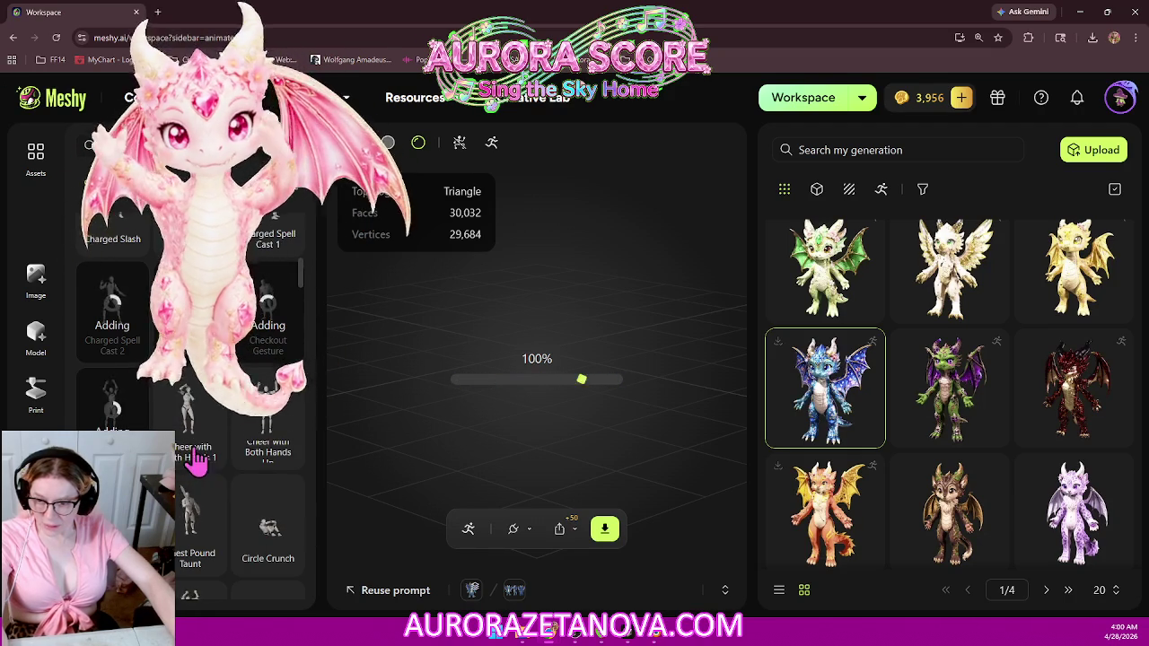
pyautogui.click(192, 453)
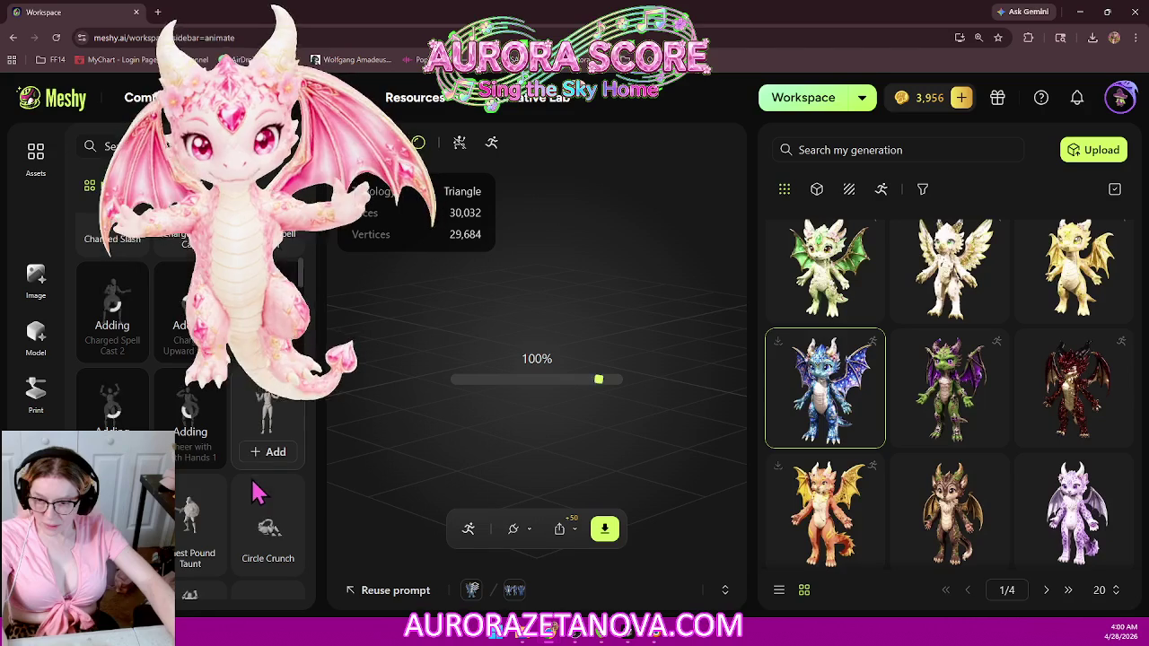
pyautogui.scroll(-1, 267, 548)
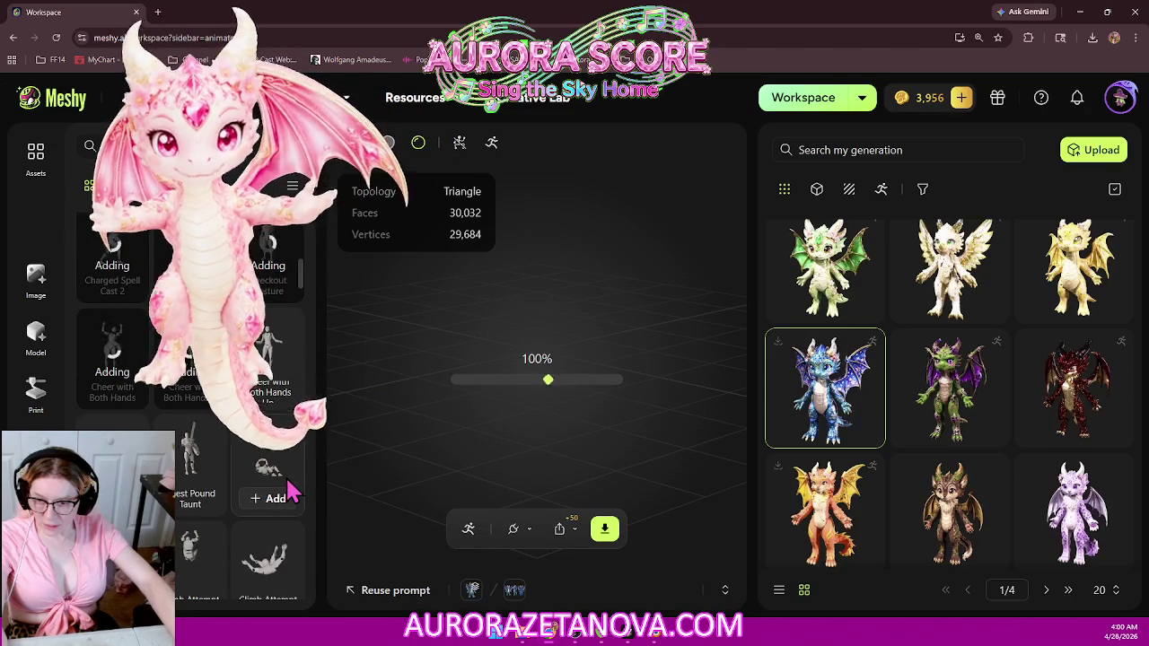
pyautogui.scroll(-1, 274, 460)
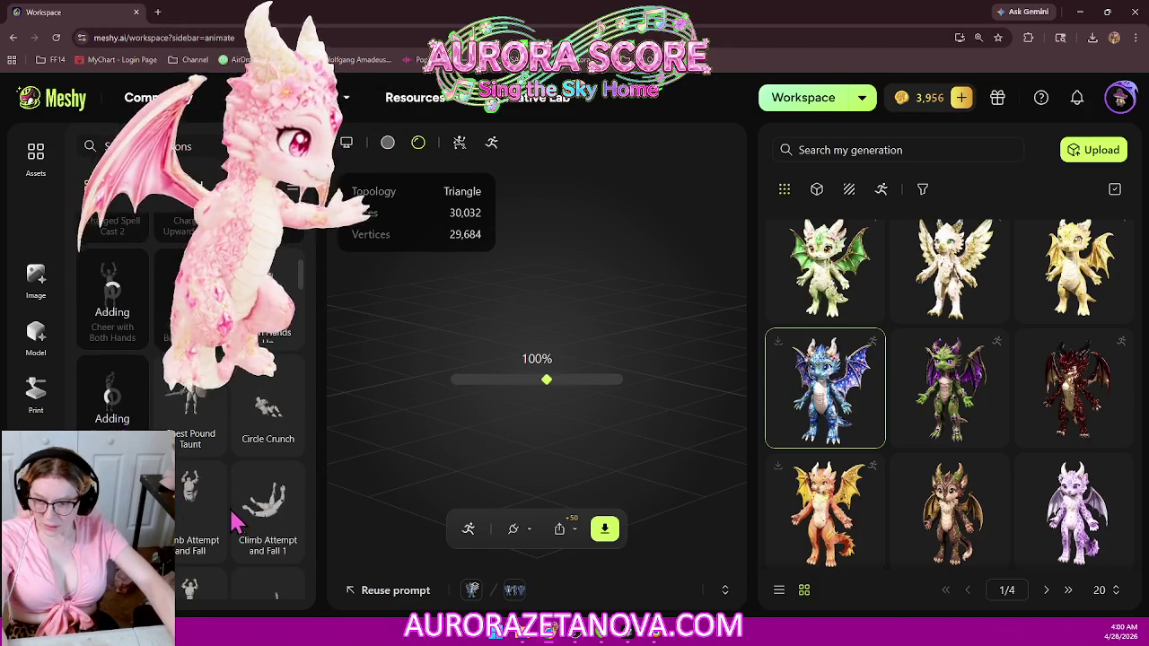
pyautogui.scroll(-1, 270, 502)
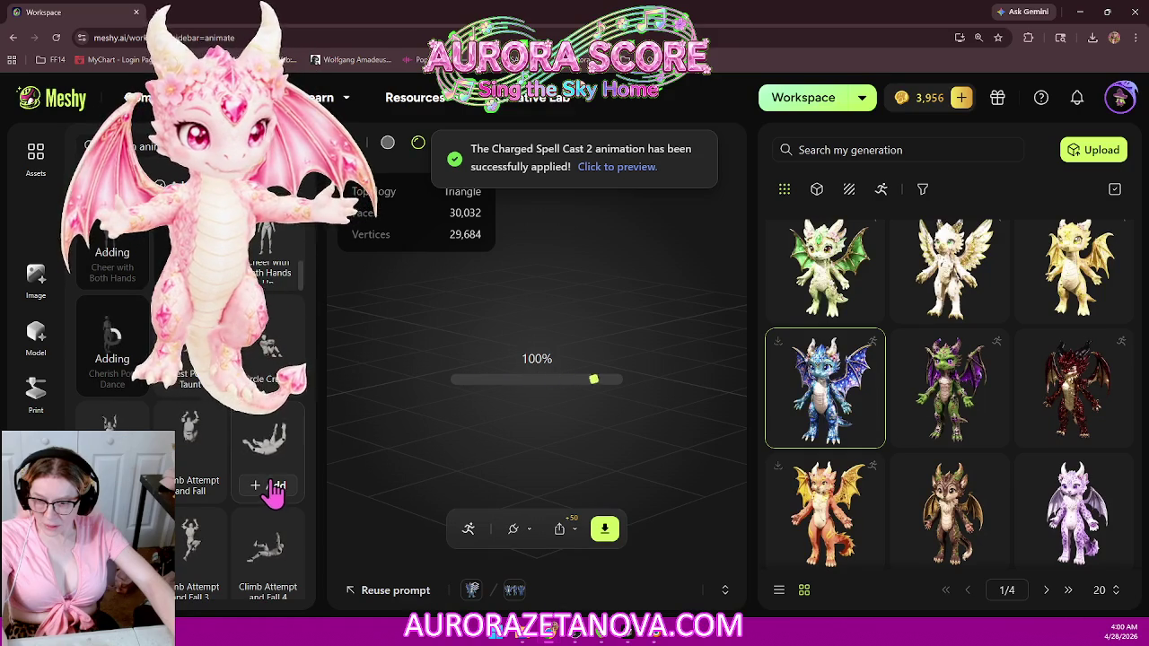
pyautogui.click(269, 368)
# Step: Add the Collect Object and Confident Strut animations to the dragon
pyautogui.scroll(-2, 271, 422)
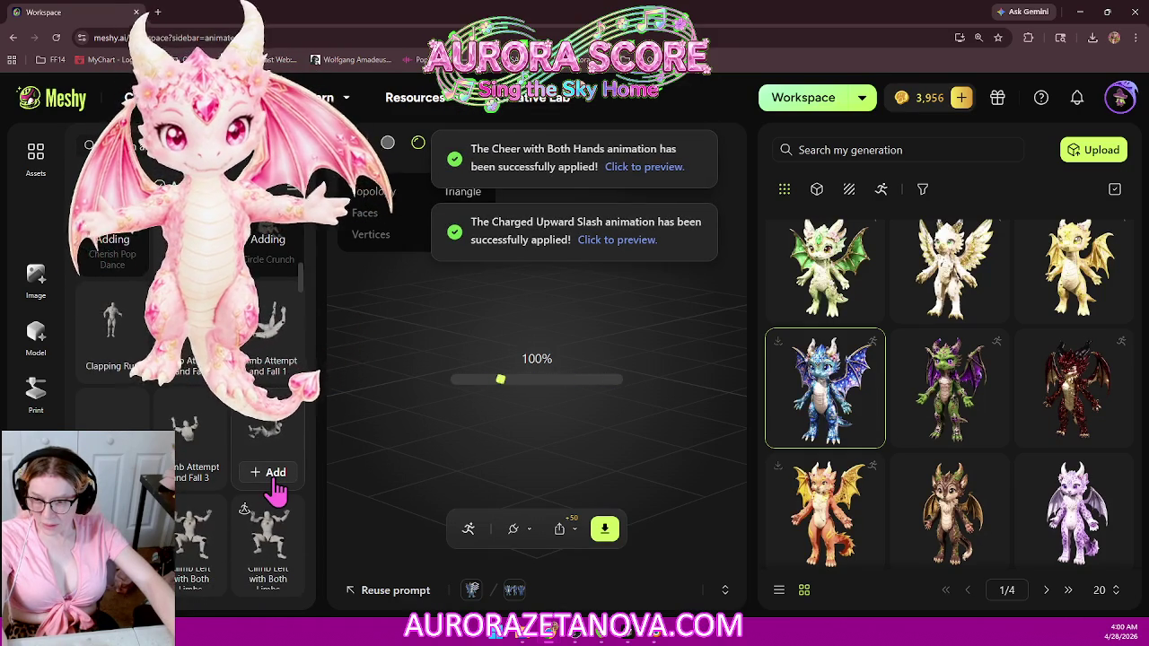
pyautogui.scroll(-1, 277, 489)
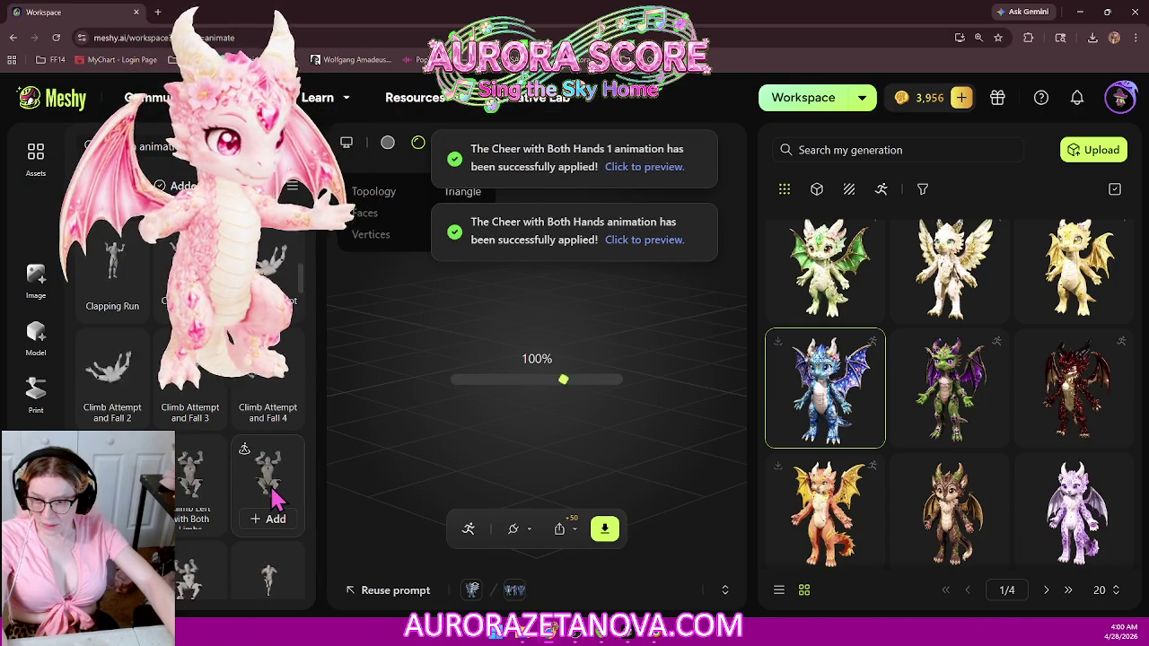
pyautogui.scroll(-1, 271, 517)
pyautogui.scroll(-2, 268, 507)
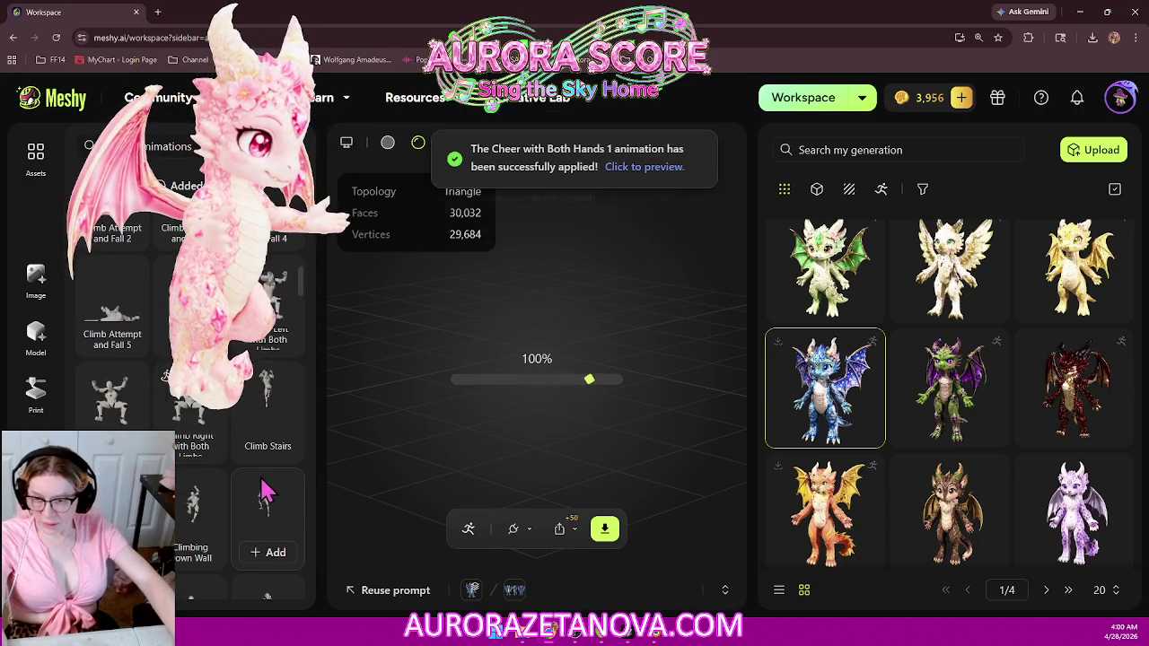
pyautogui.scroll(-1, 266, 500)
pyautogui.scroll(-2, 268, 501)
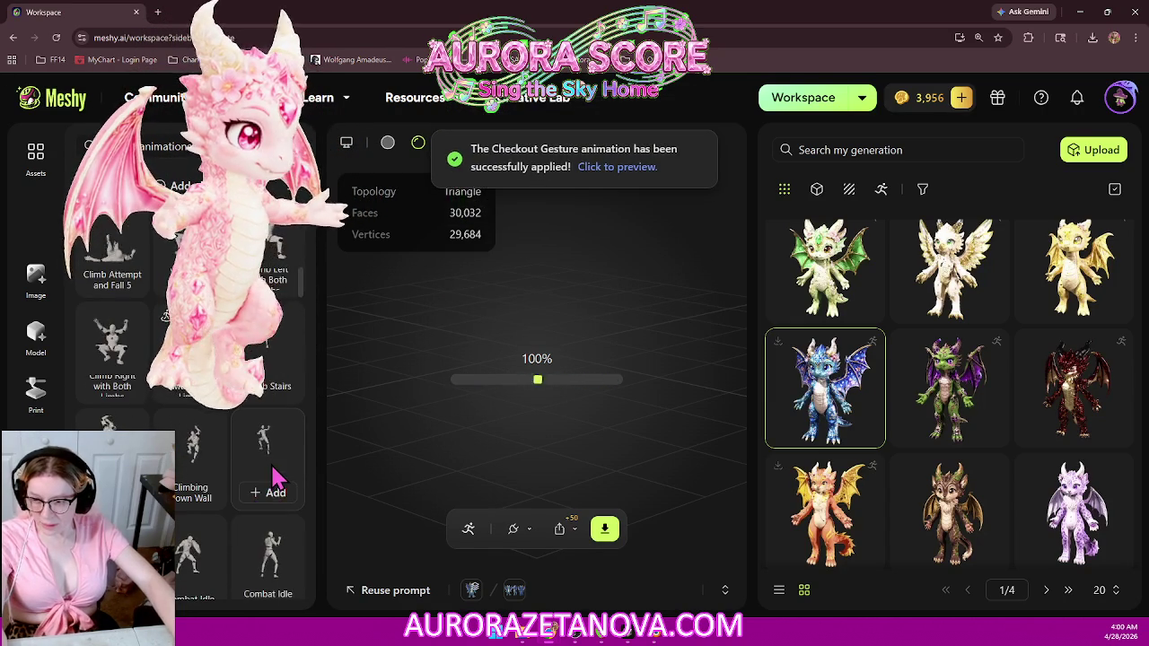
pyautogui.scroll(-2, 272, 495)
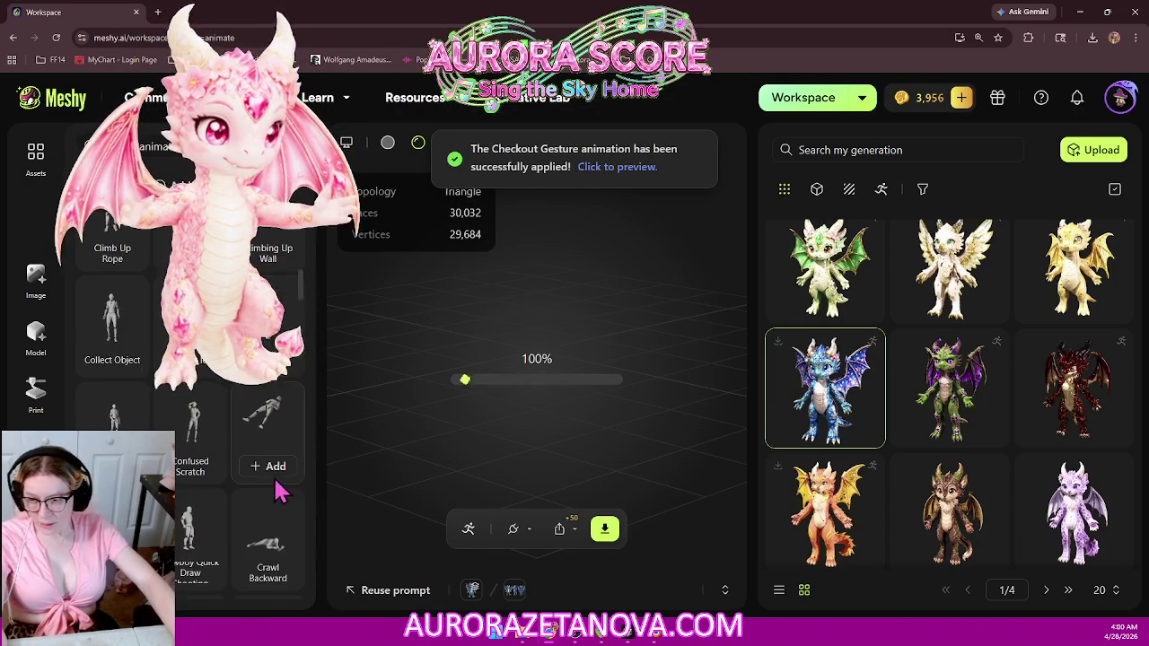
pyautogui.click(114, 362)
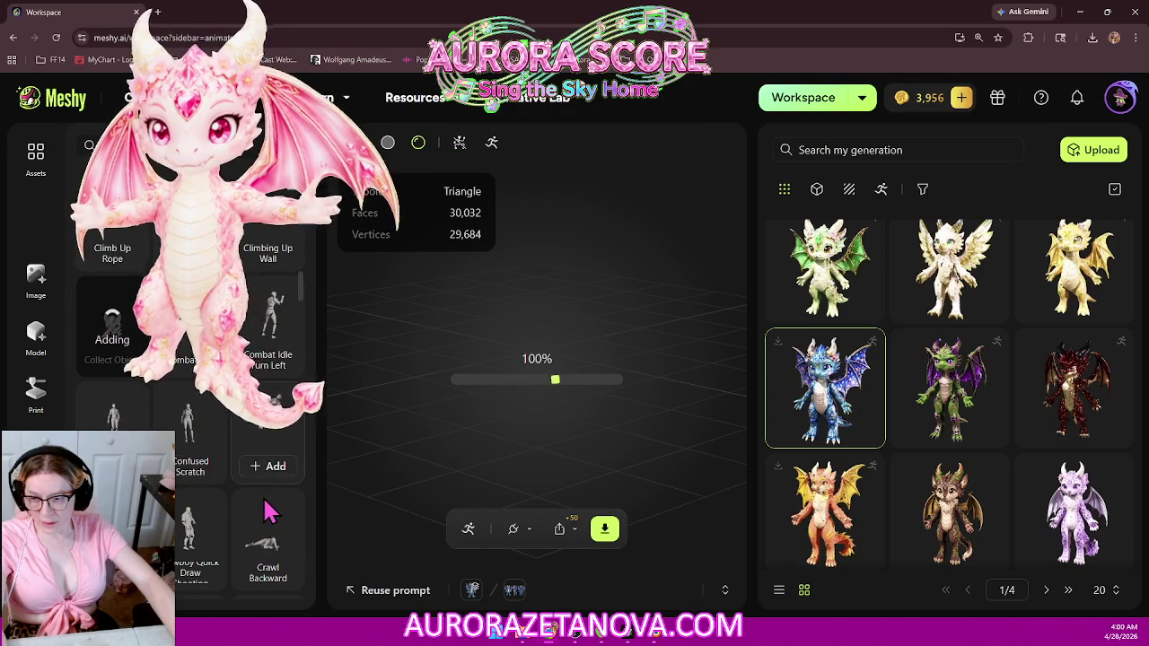
pyautogui.scroll(-2, 269, 513)
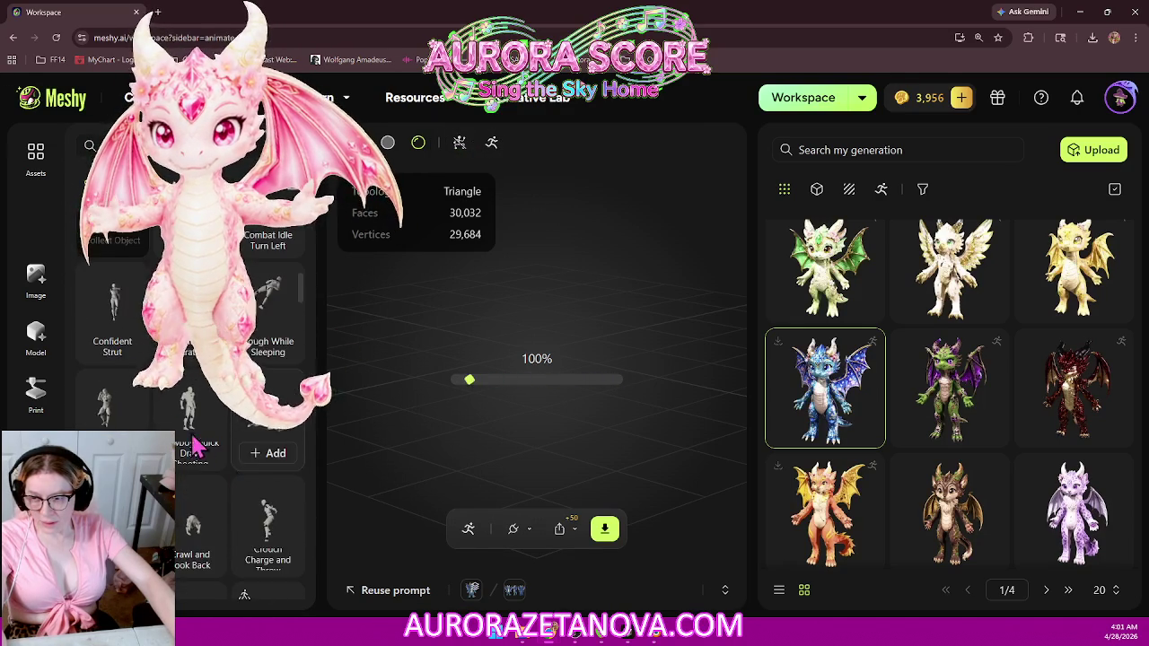
pyautogui.click(120, 356)
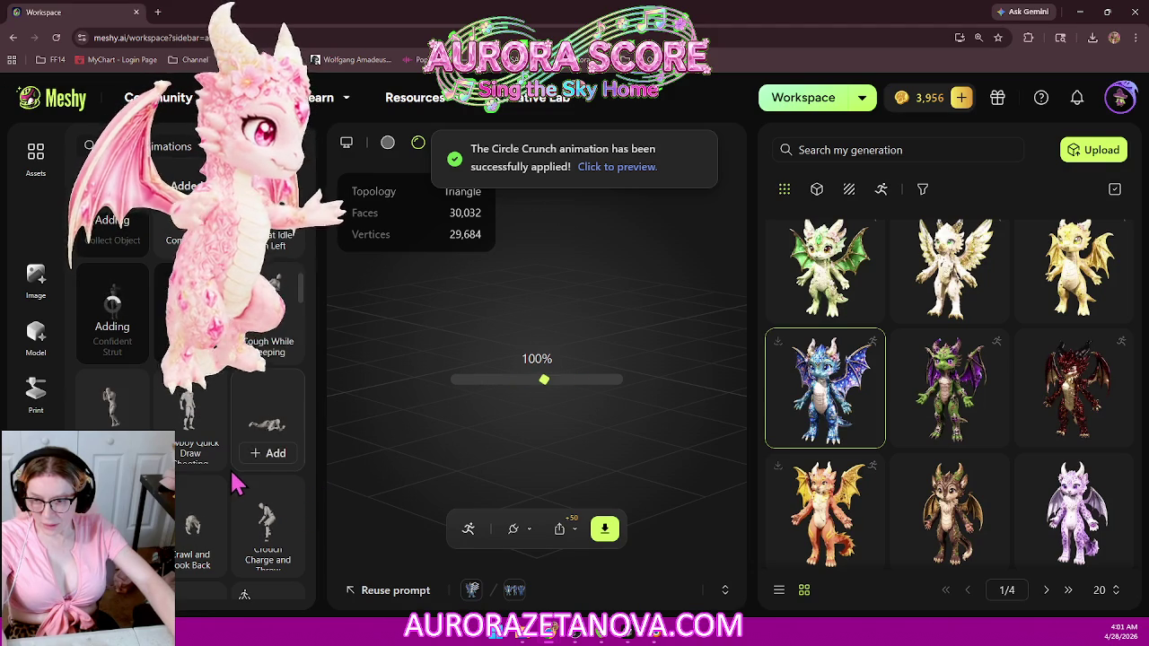
pyautogui.scroll(-1, 238, 498)
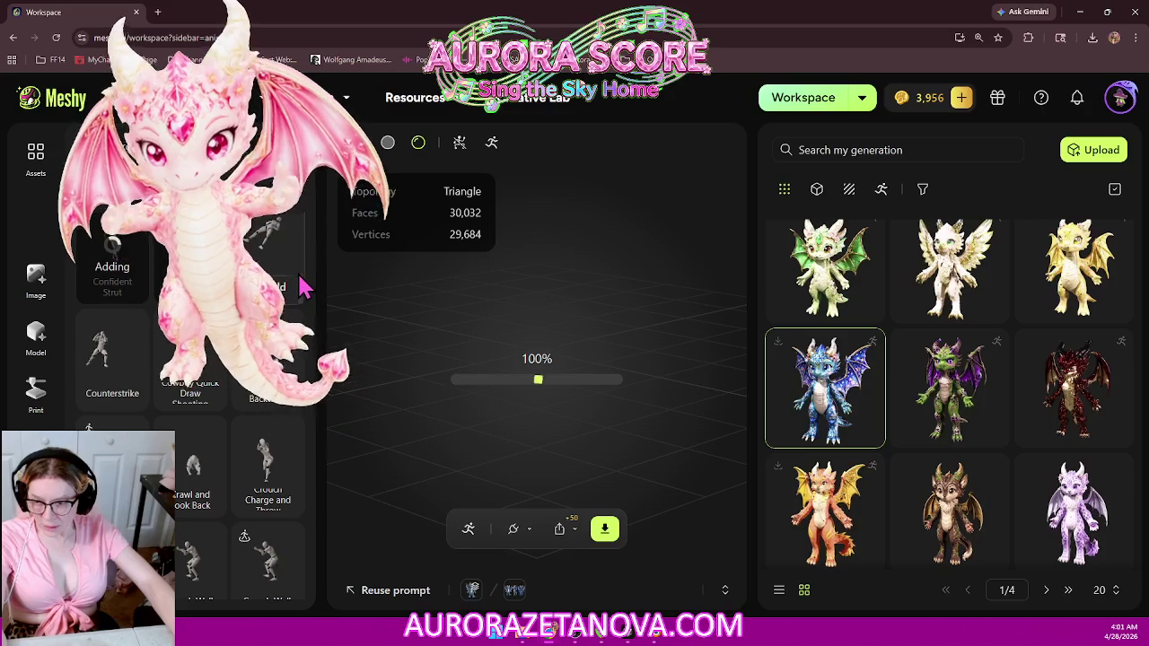
pyautogui.moveTo(267, 471)
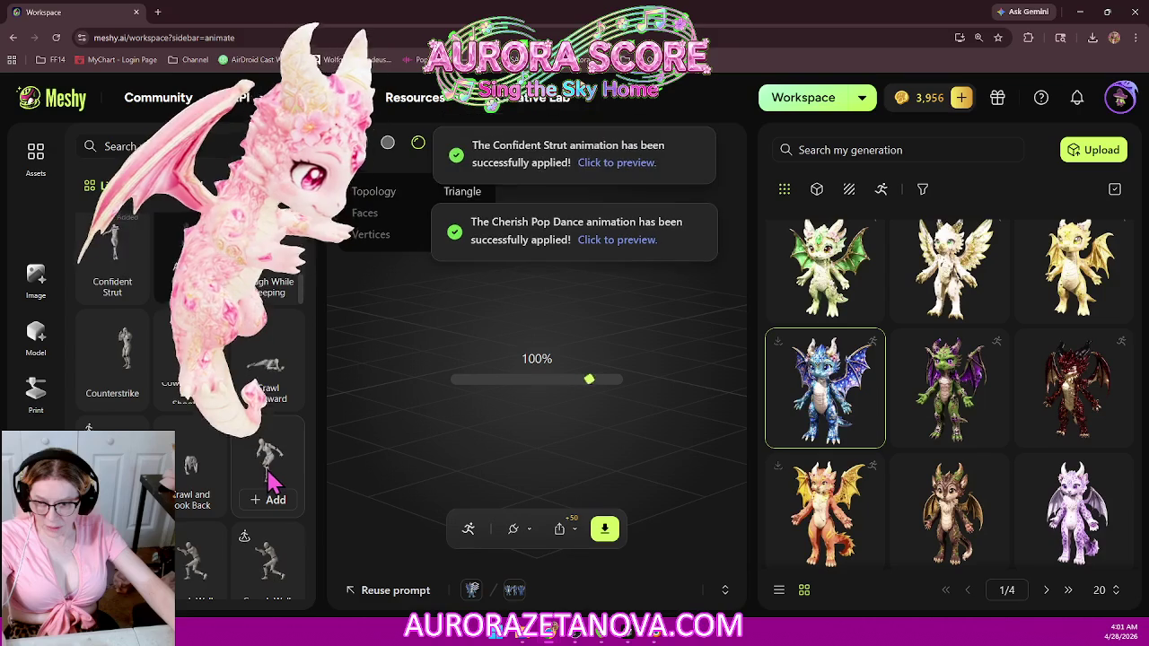
pyautogui.scroll(-2, 268, 481)
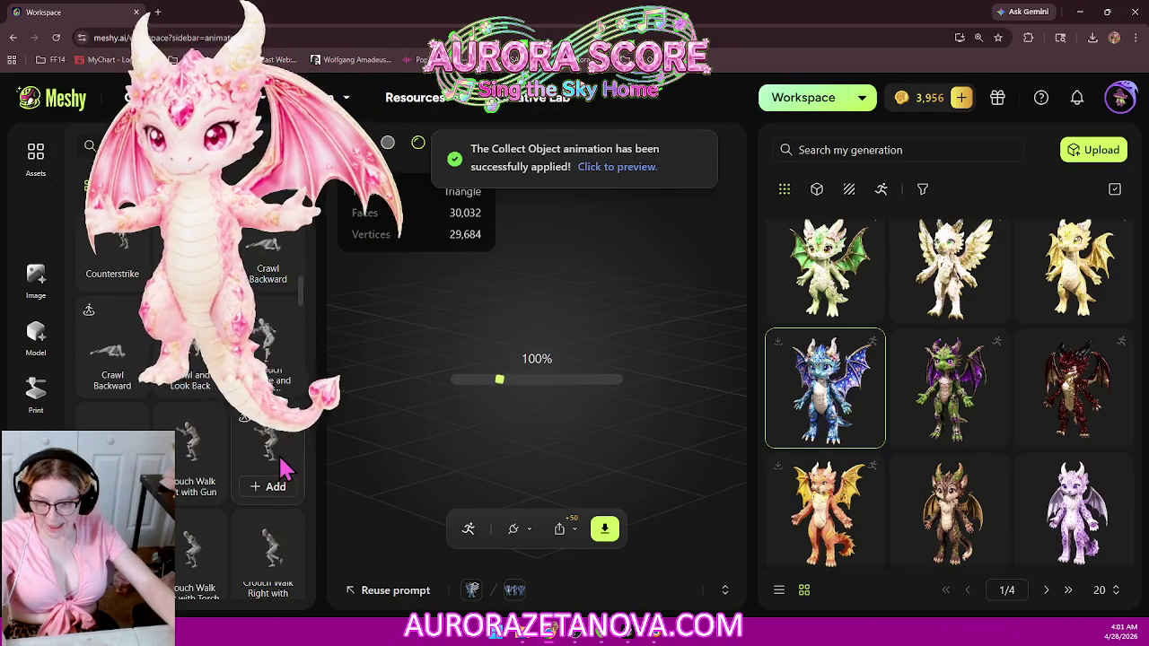
pyautogui.moveTo(267, 552)
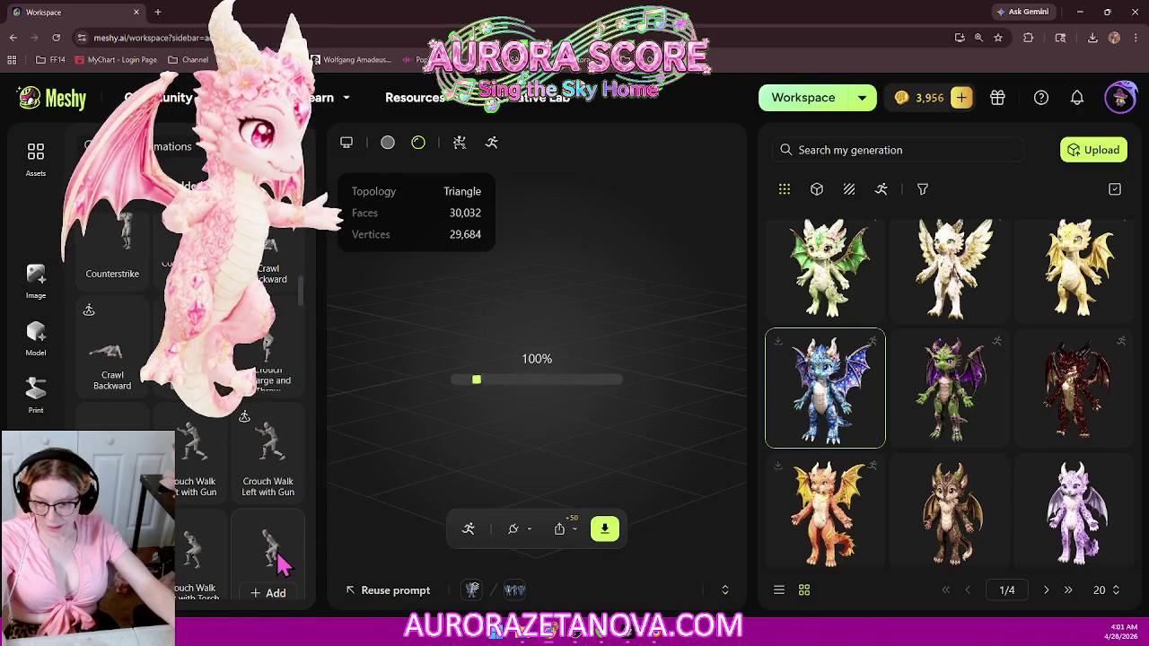
pyautogui.scroll(-2, 279, 561)
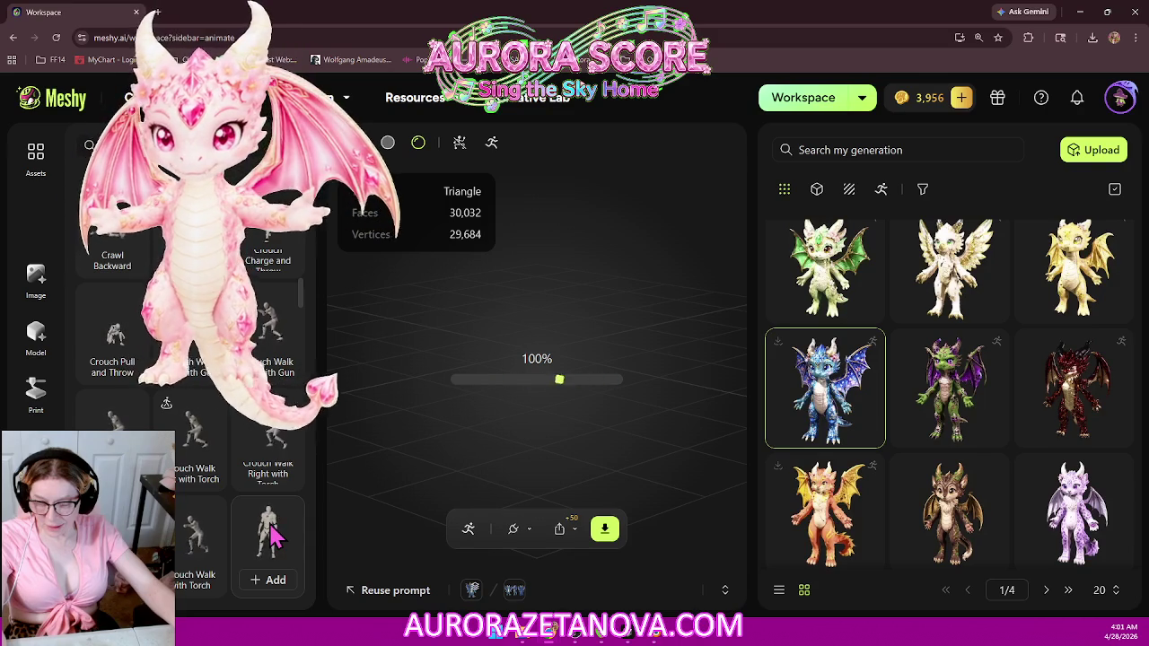
# Step: Add the Crystal Beads and Dive Down and Land 2 library animations to the dragon
pyautogui.scroll(-2, 274, 539)
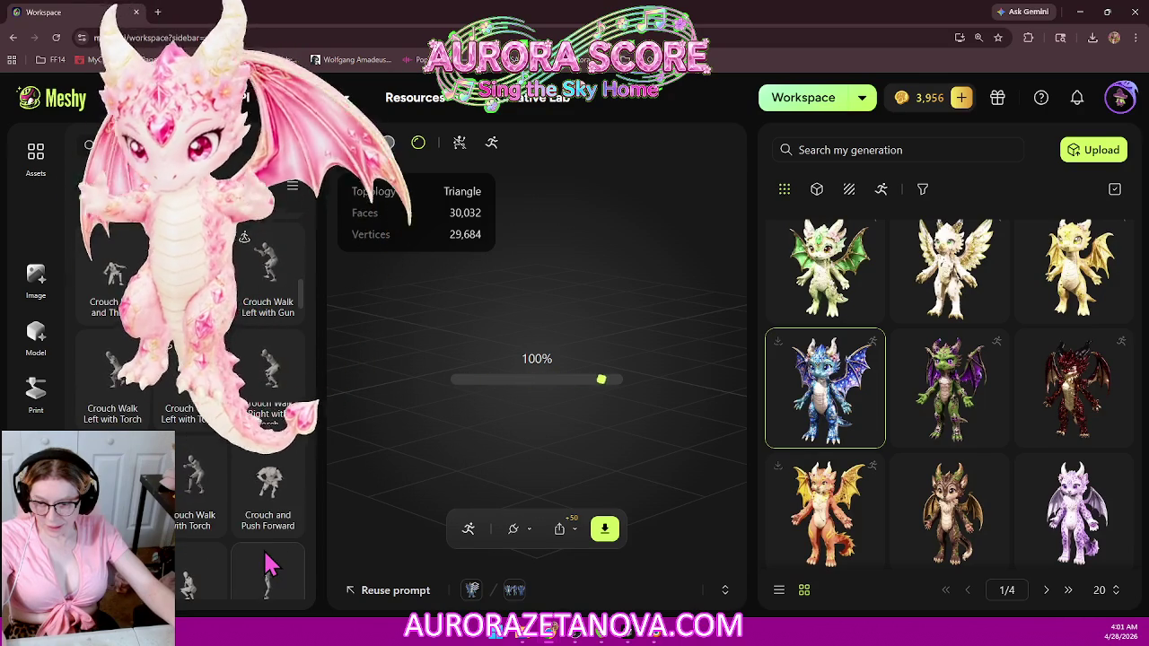
pyautogui.scroll(-2, 270, 566)
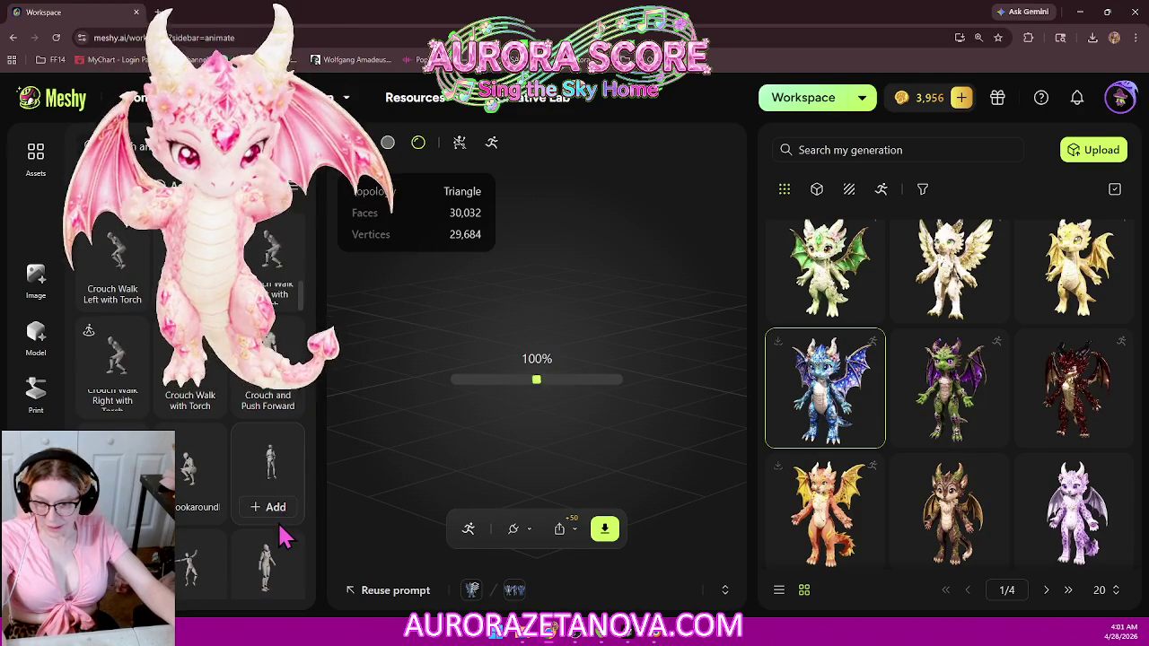
pyautogui.scroll(-1, 279, 544)
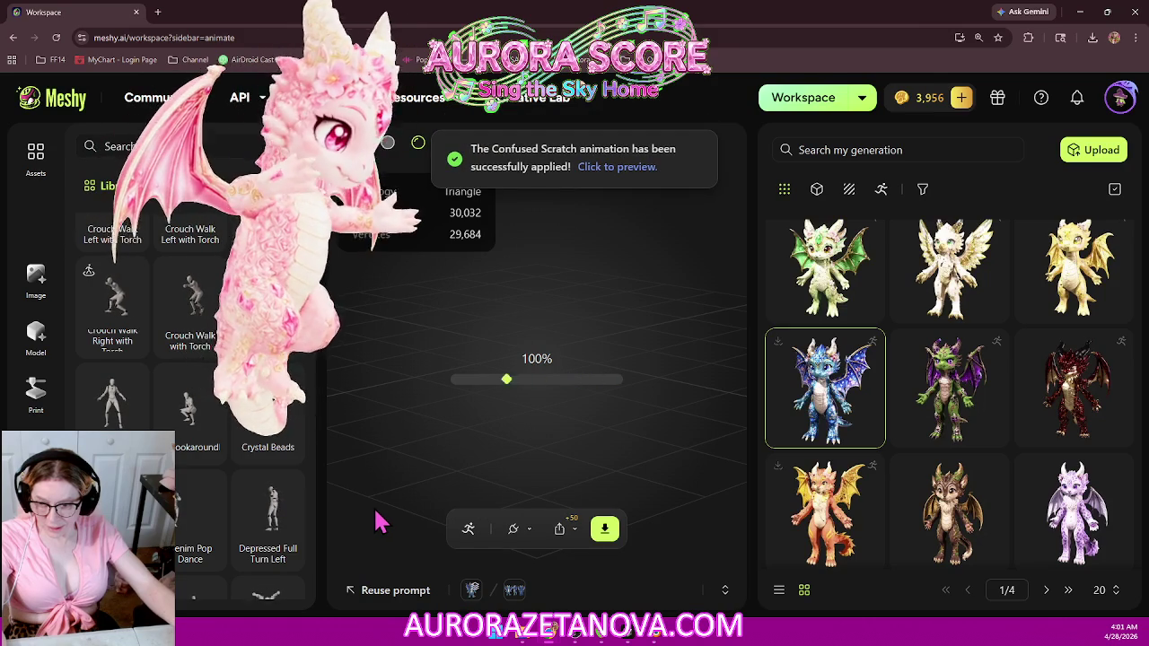
pyautogui.scroll(-2, 180, 359)
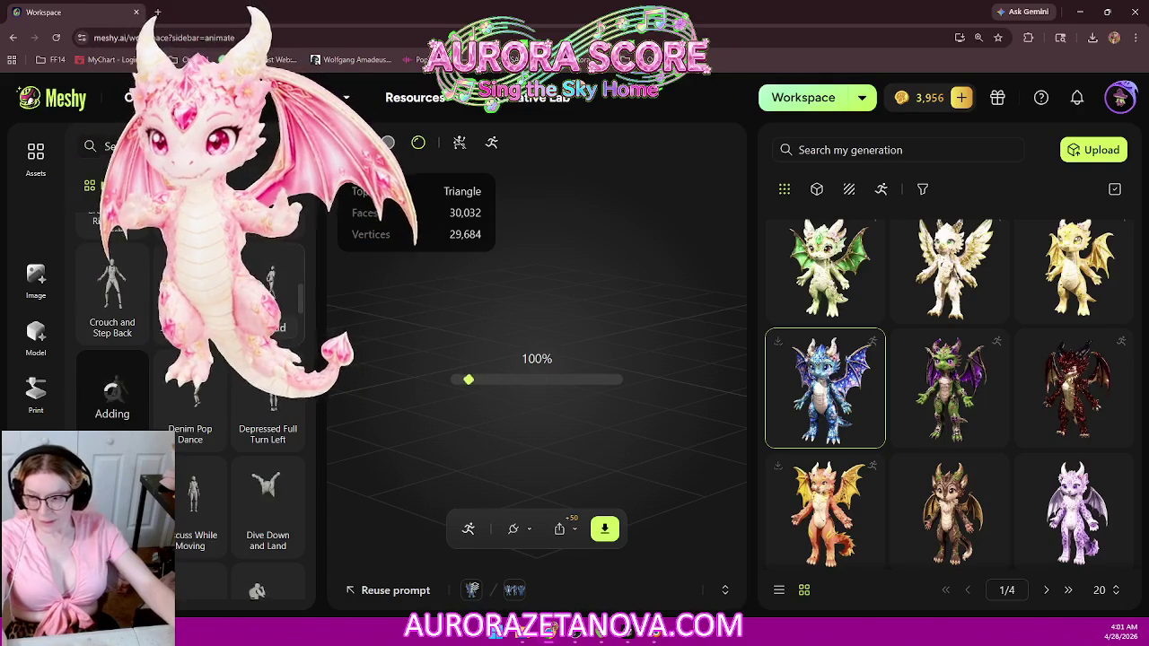
pyautogui.click(262, 323)
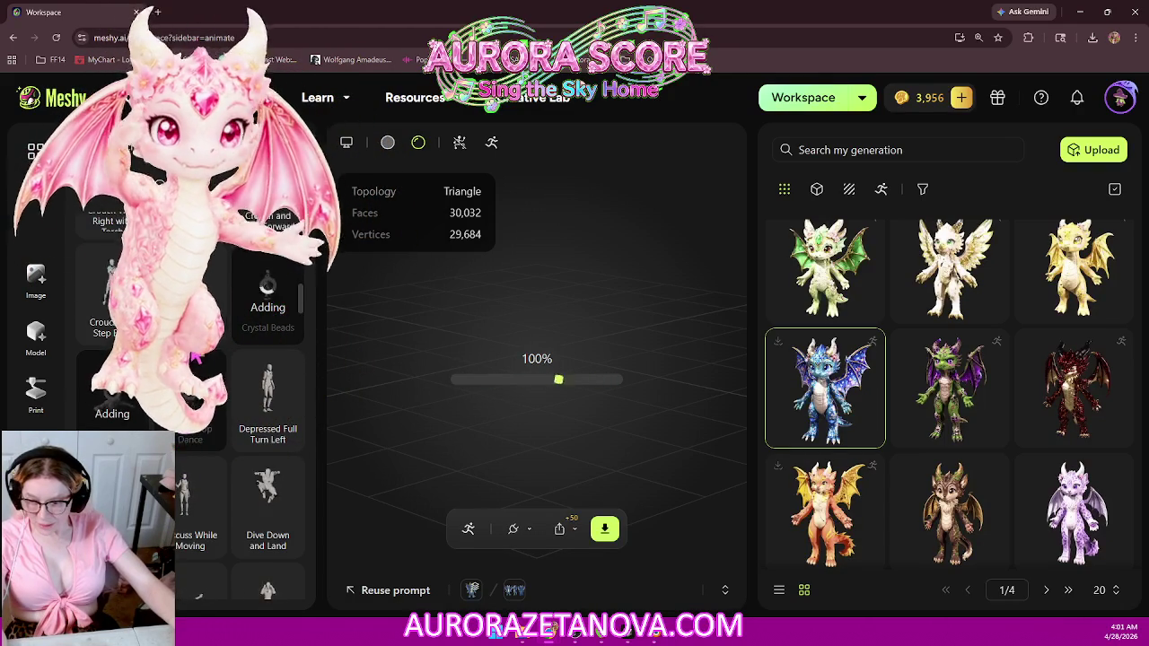
pyautogui.scroll(-1, 184, 444)
pyautogui.scroll(-2, 189, 359)
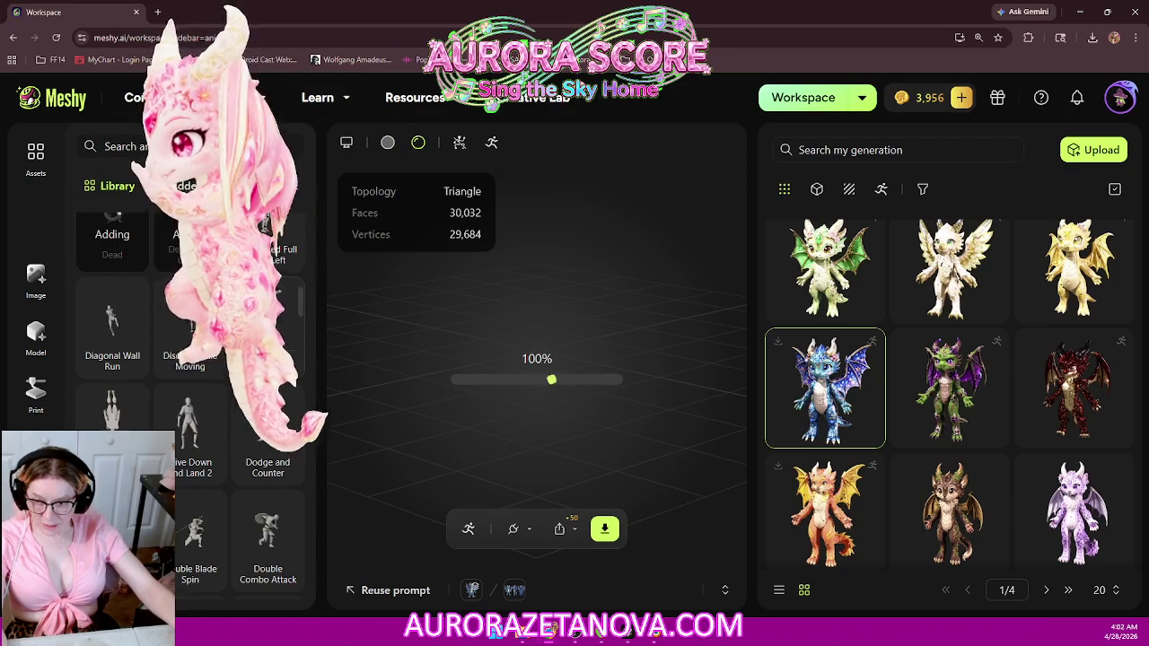
pyautogui.scroll(-3, 188, 359)
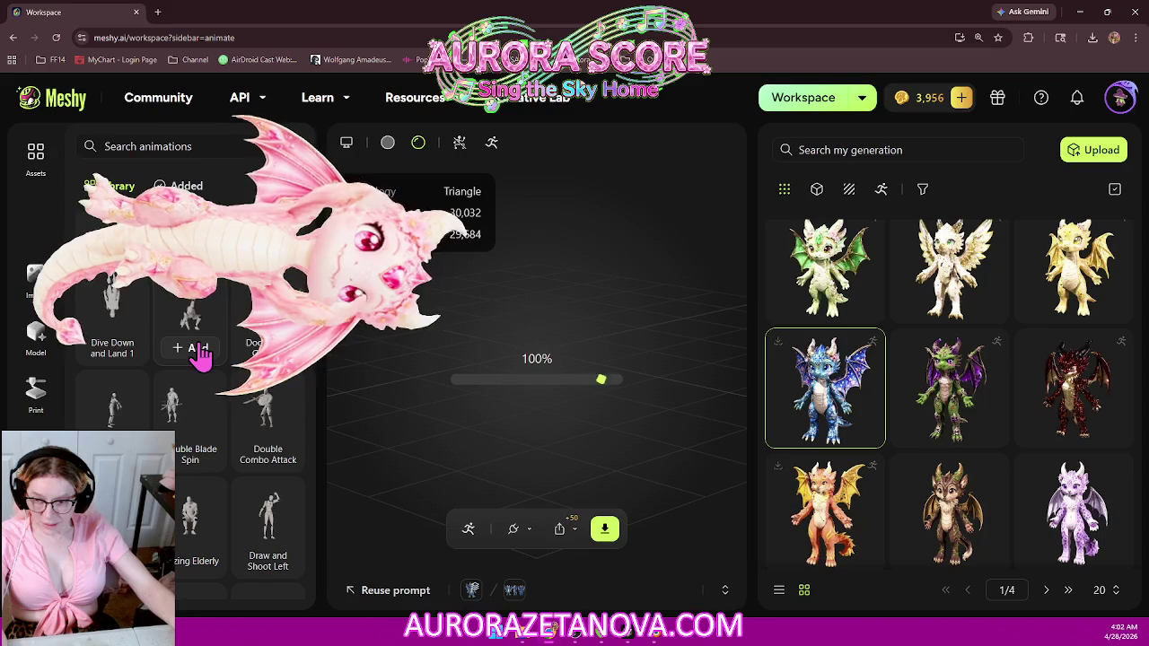
pyautogui.click(194, 334)
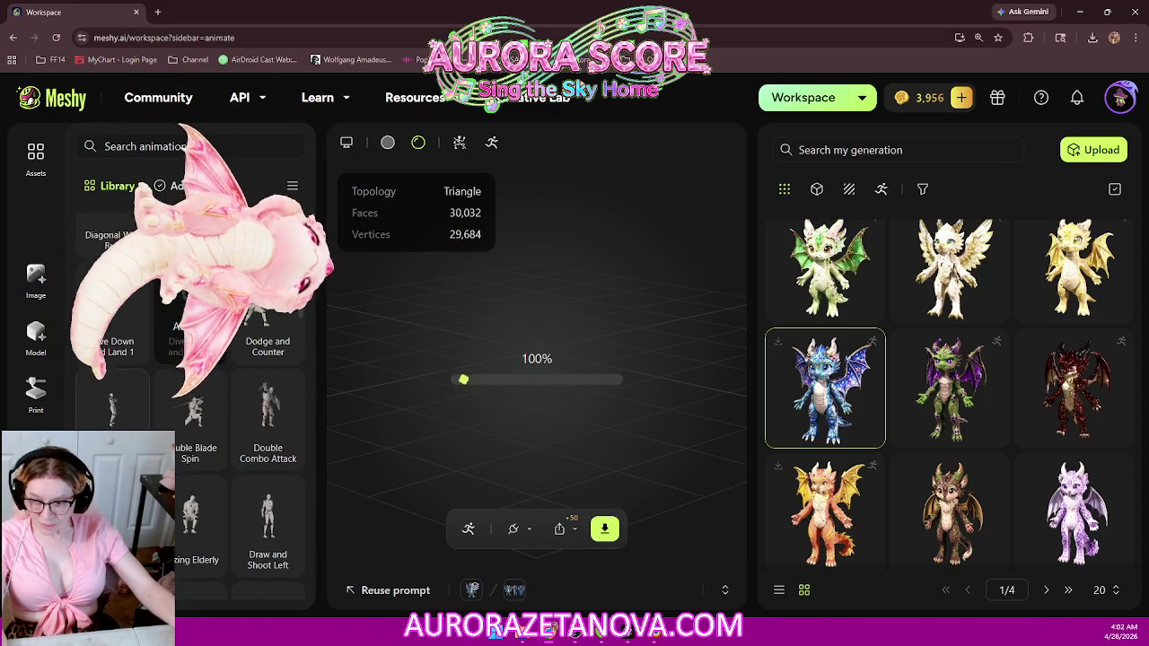
# Step: Add Dont You Dare, the following card, and Dozing Elderly to the dragon
pyautogui.scroll(-2, 190, 378)
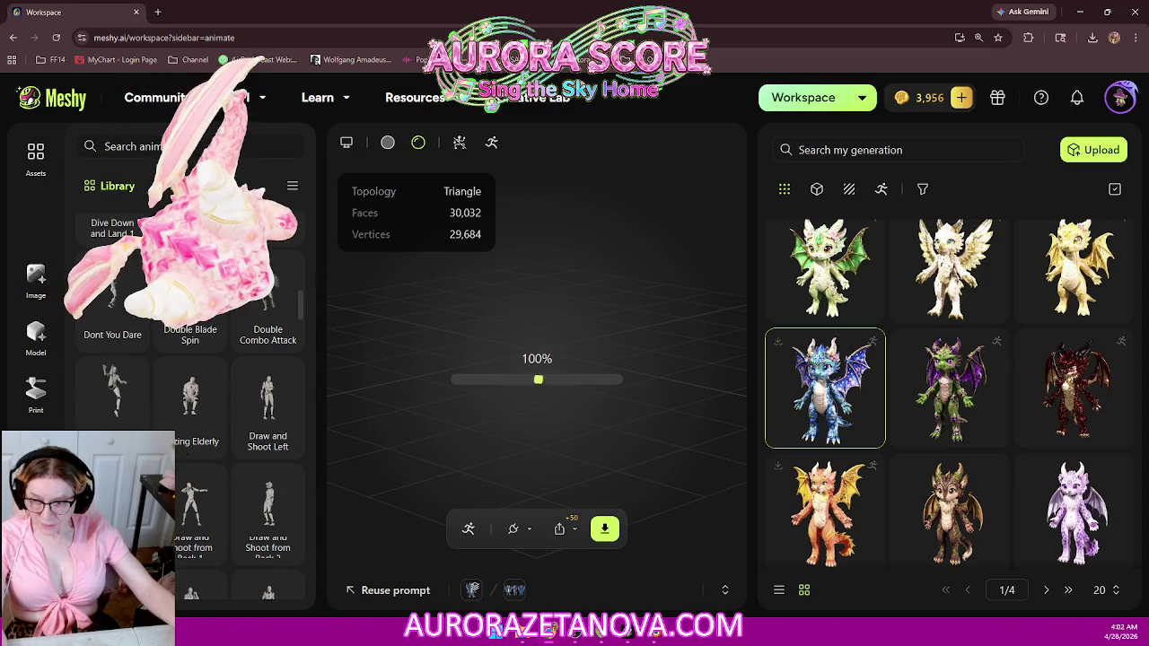
pyautogui.click(100, 335)
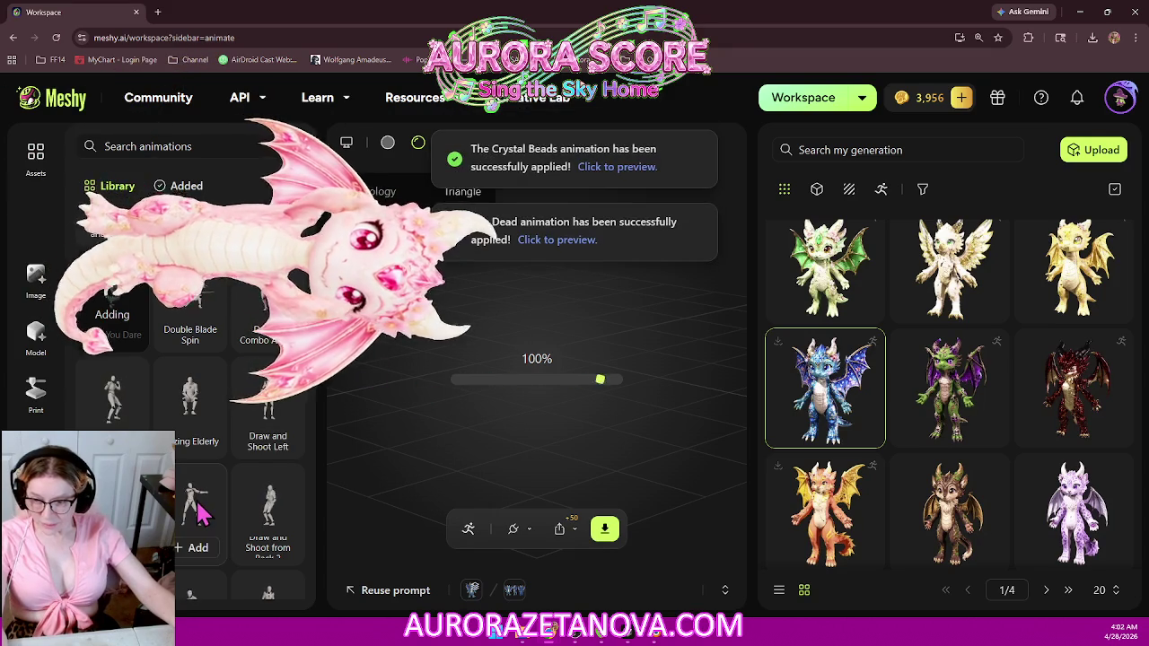
pyautogui.moveTo(190, 517)
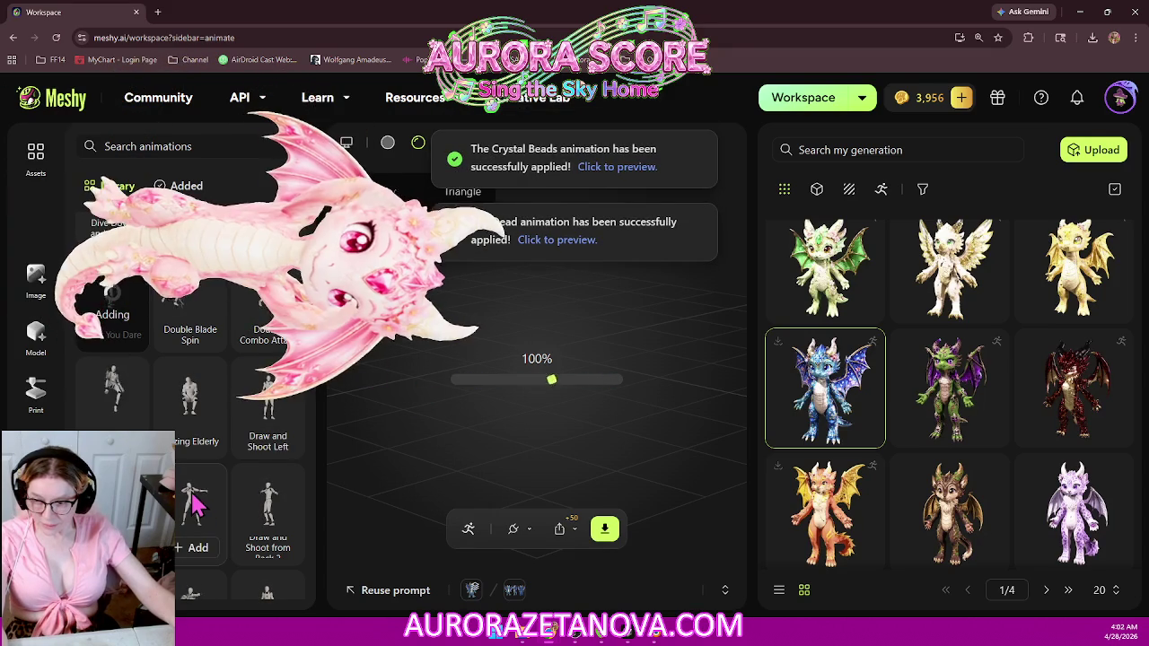
pyautogui.click(113, 441)
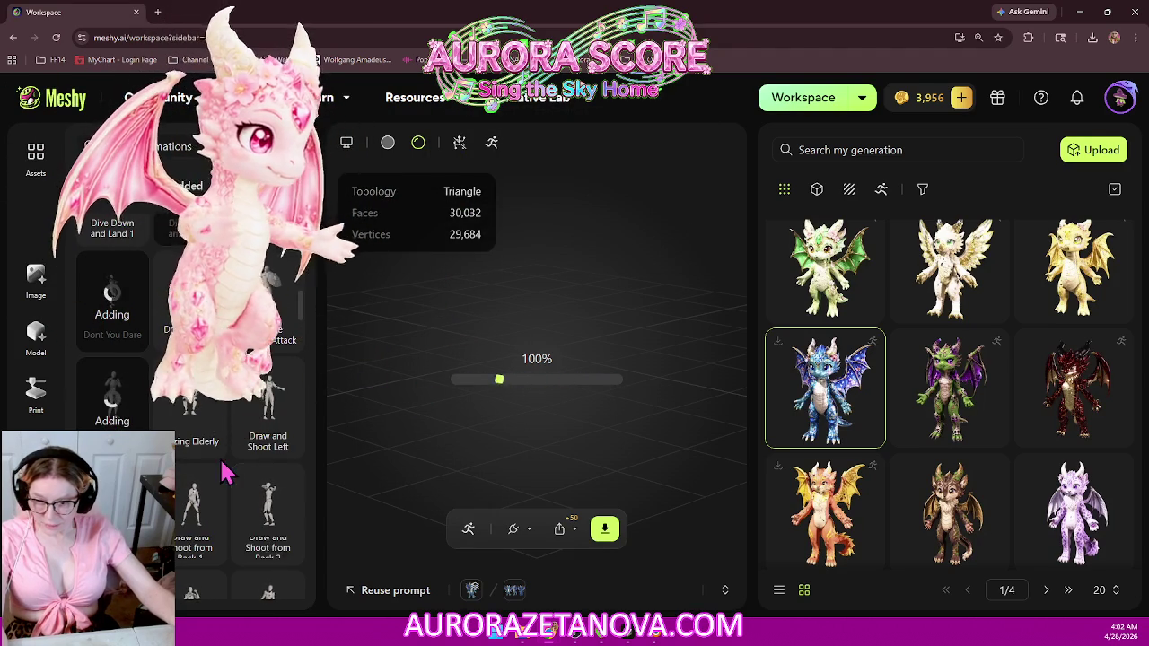
pyautogui.moveTo(268, 507)
pyautogui.moveTo(191, 404)
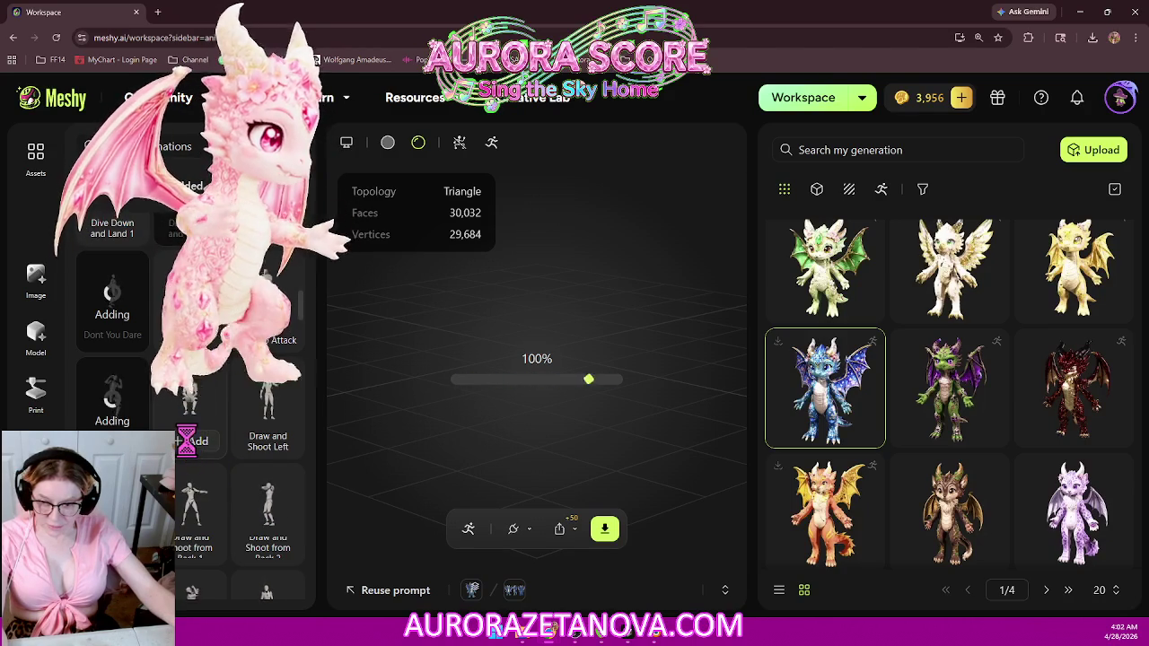
pyautogui.click(191, 440)
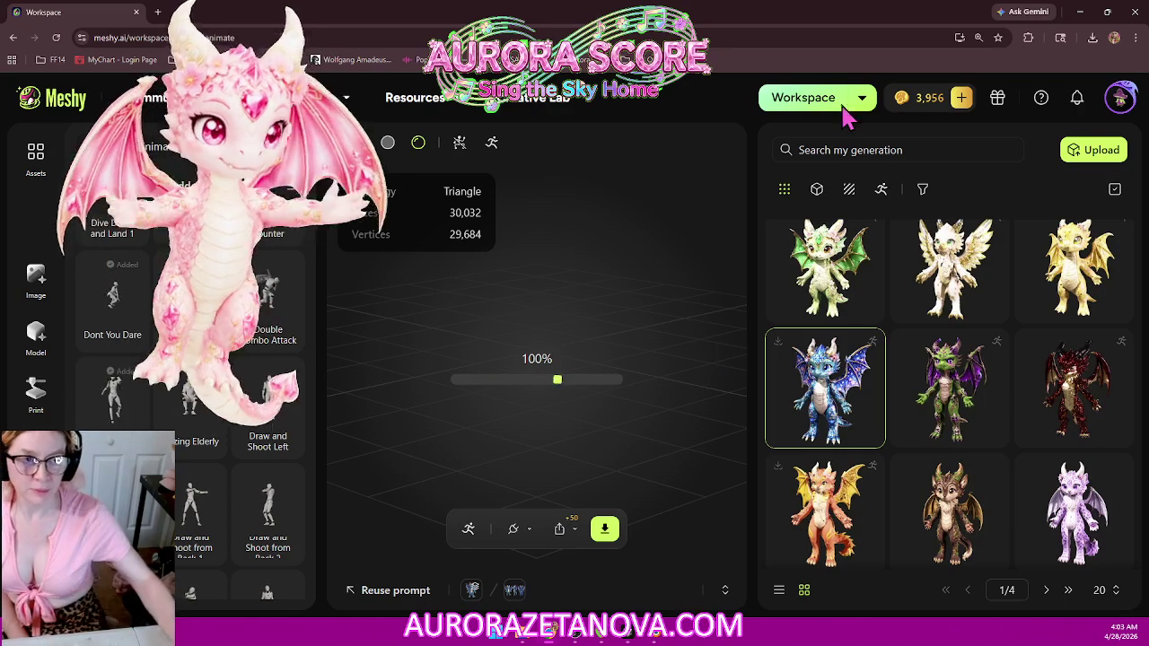
# Step: Download the rigged dragon as glb with Animation set to All Added in a single file
pyautogui.click(607, 530)
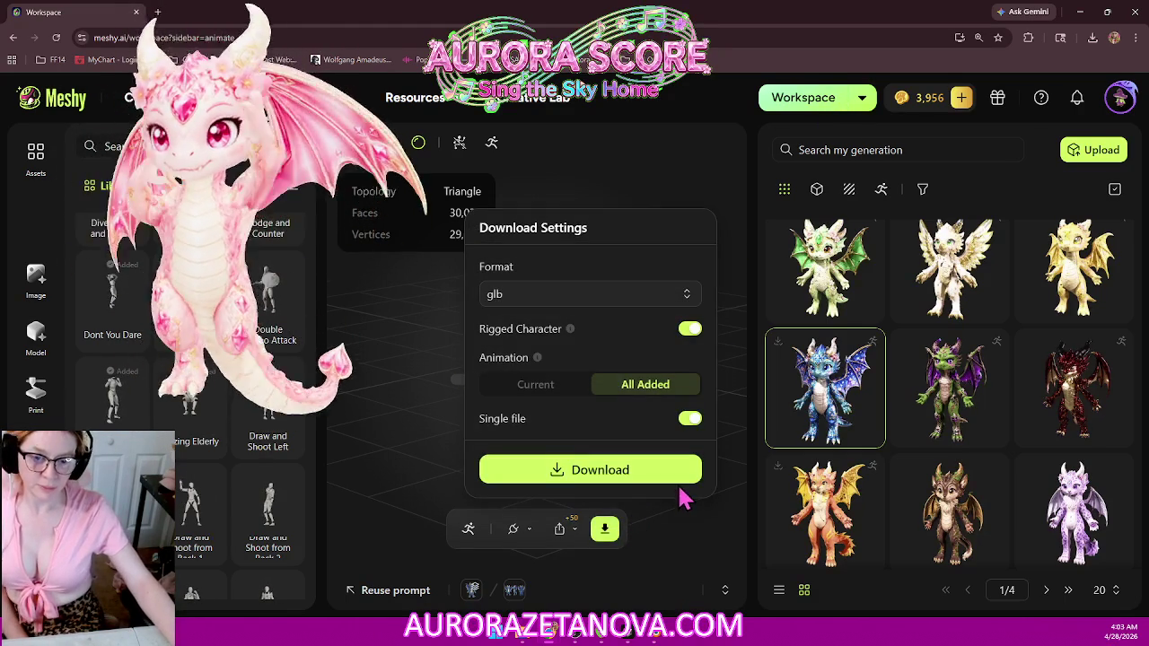
pyautogui.click(682, 481)
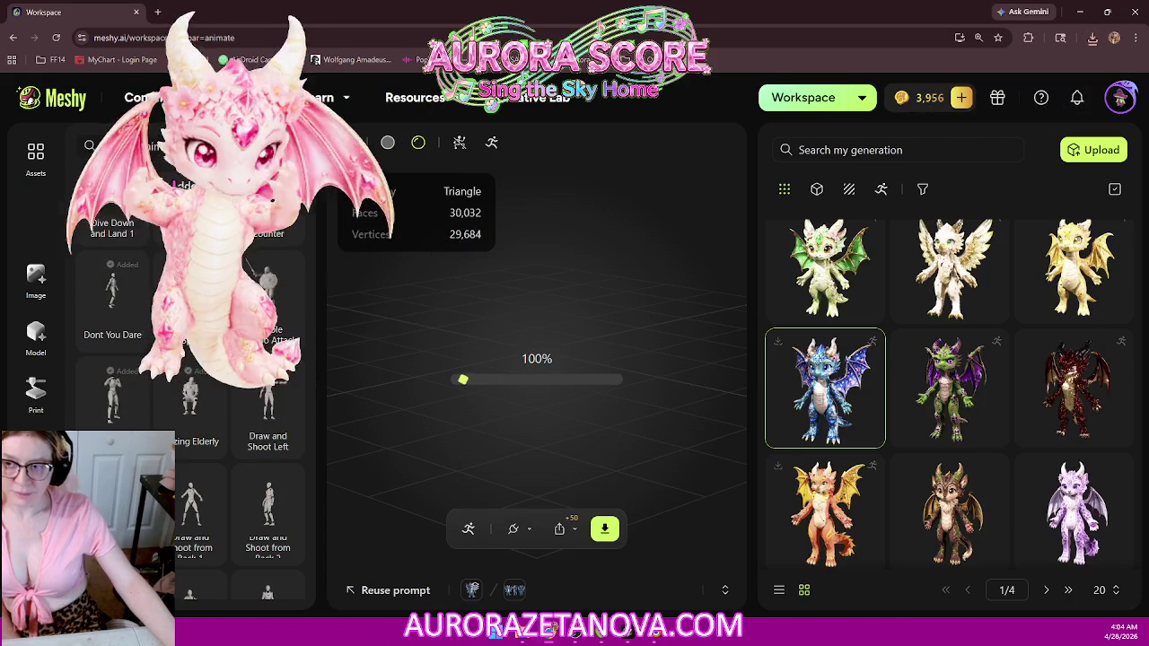
# Step: Delete Charged Spell Cast, Circle Crunch, Confident Strut, Crystal Beads, Denim Pop Dance and others from Added
pyautogui.scroll(3, 189, 359)
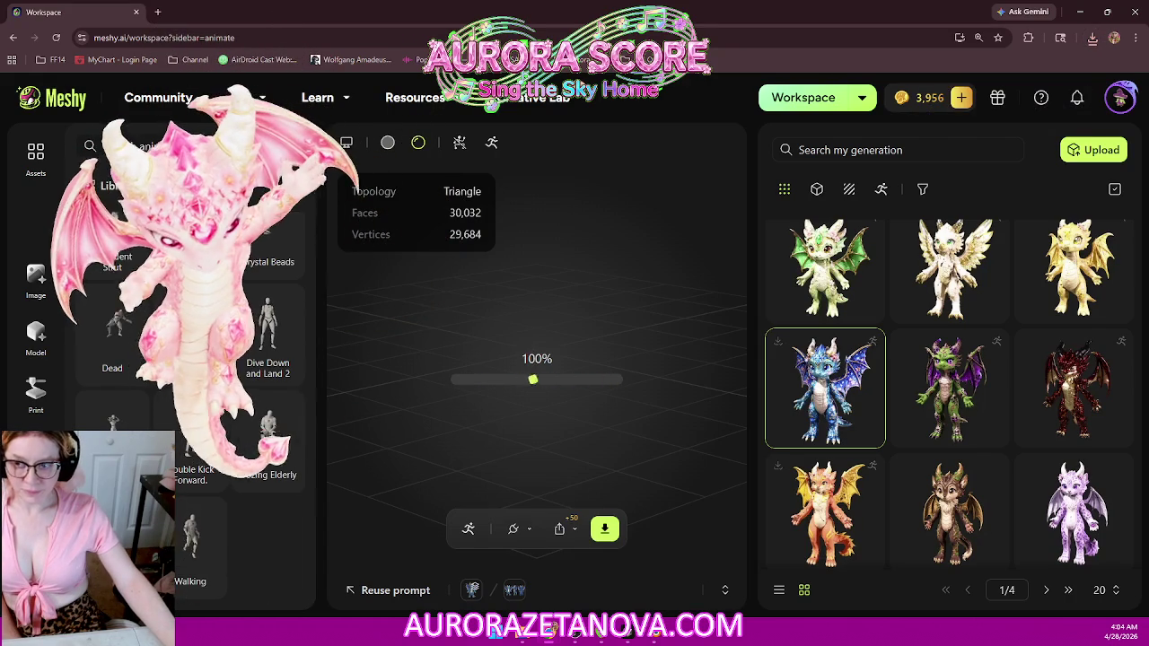
pyautogui.scroll(3, 189, 359)
pyautogui.scroll(1, 189, 359)
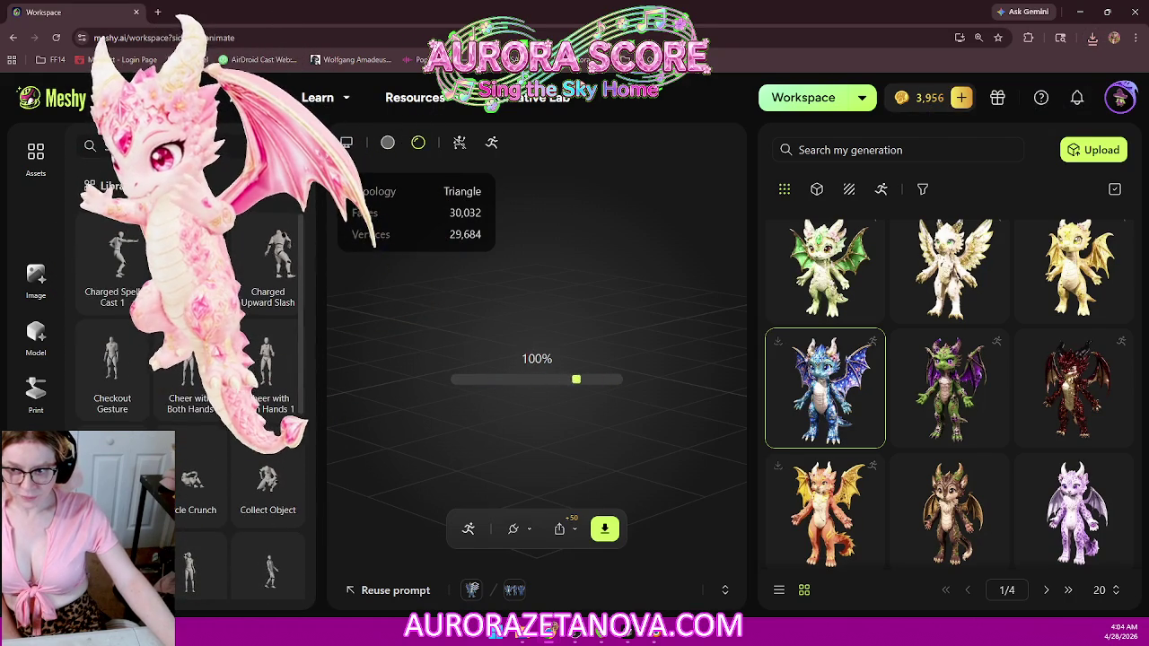
pyautogui.click(126, 292)
pyautogui.click(126, 292)
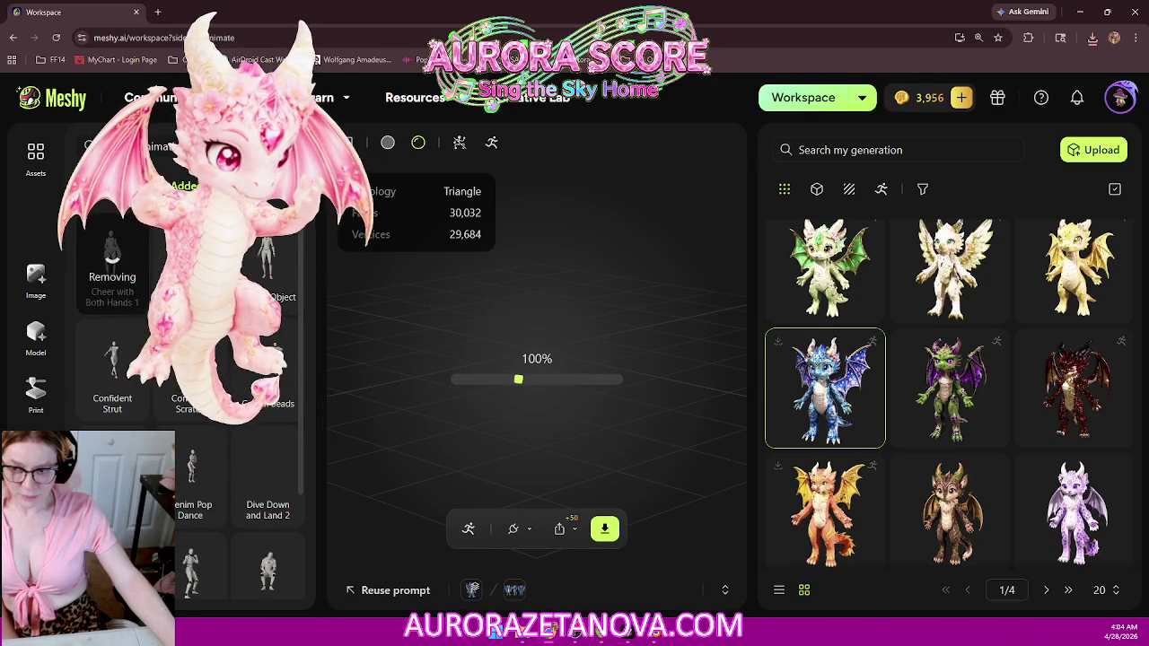
pyautogui.click(132, 294)
pyautogui.click(127, 293)
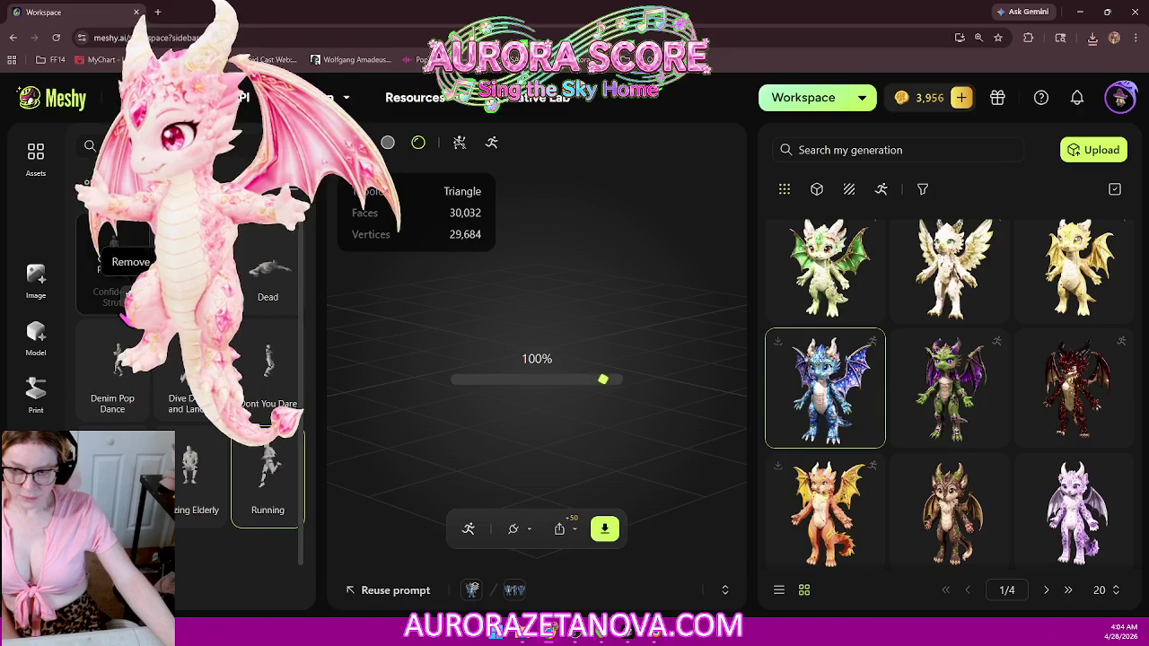
pyautogui.click(132, 297)
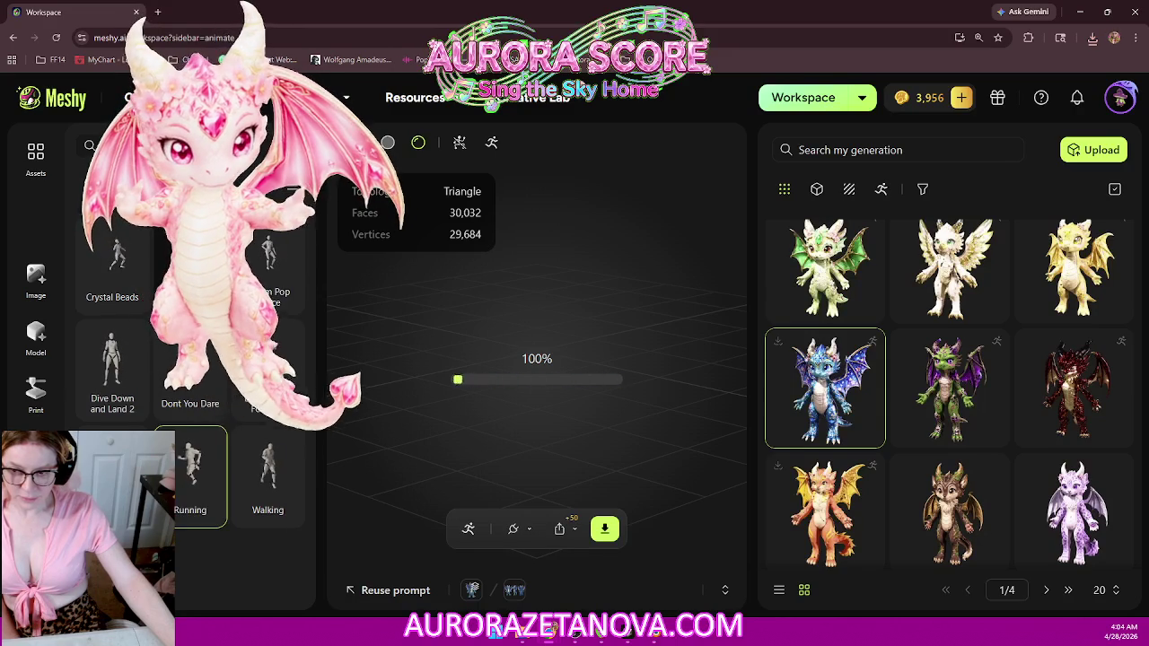
pyautogui.click(131, 296)
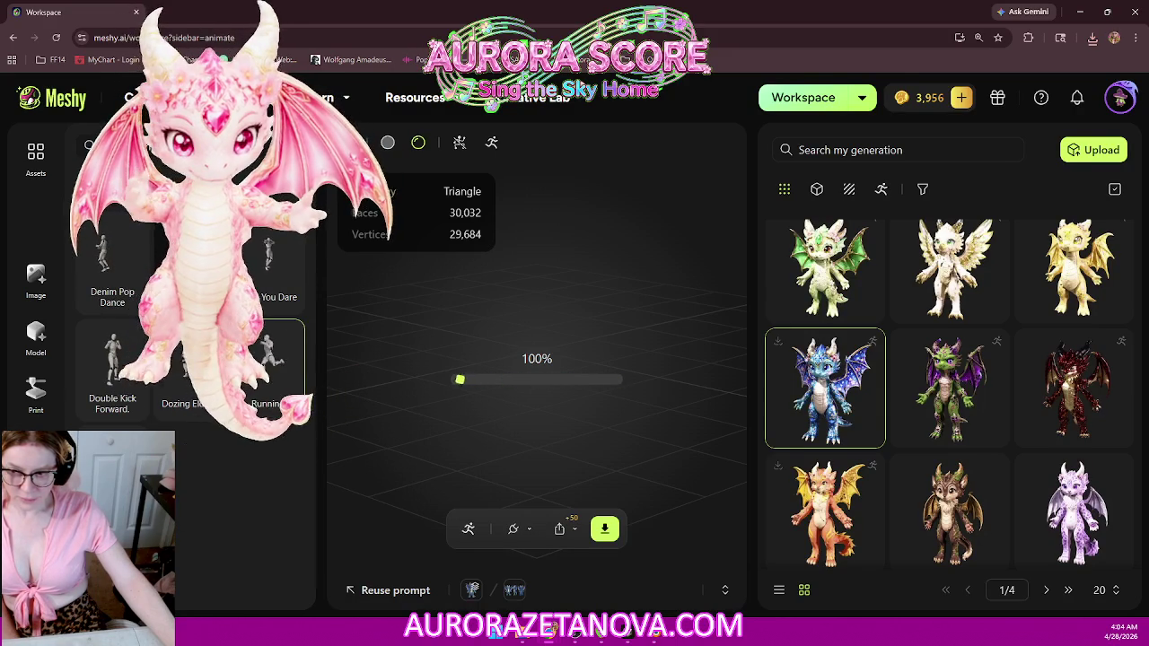
pyautogui.click(131, 297)
pyautogui.click(131, 296)
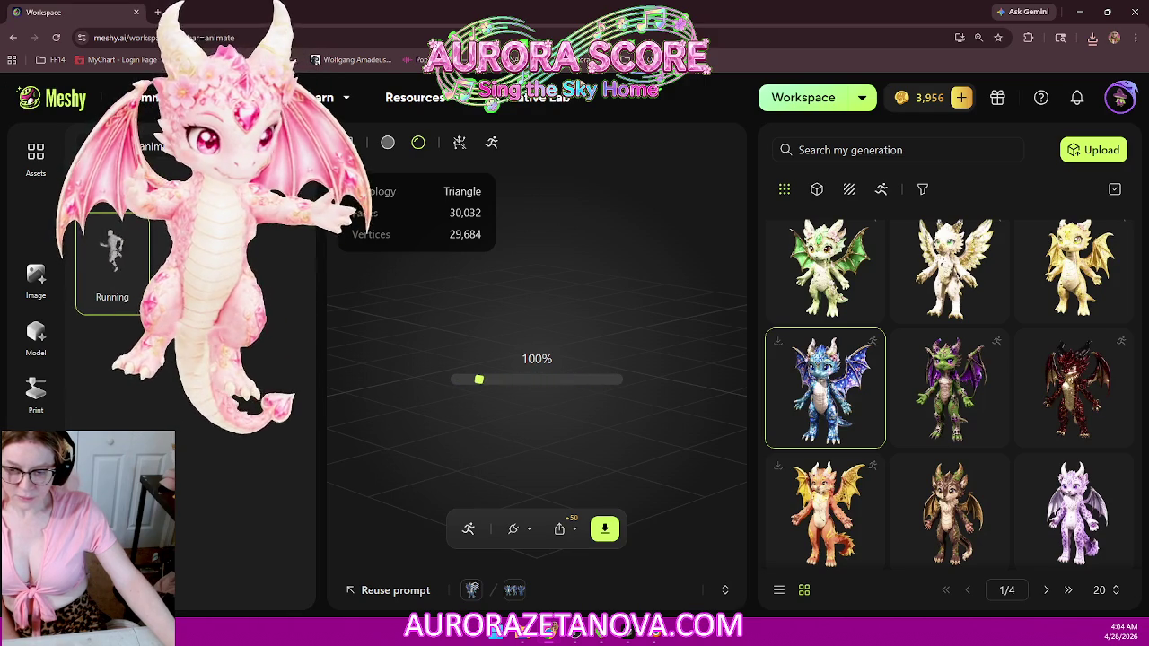
# Step: Browse the Animate library and add the Excited Walk Female animation
pyautogui.scroll(-5, 232, 404)
pyautogui.scroll(-5, 232, 404)
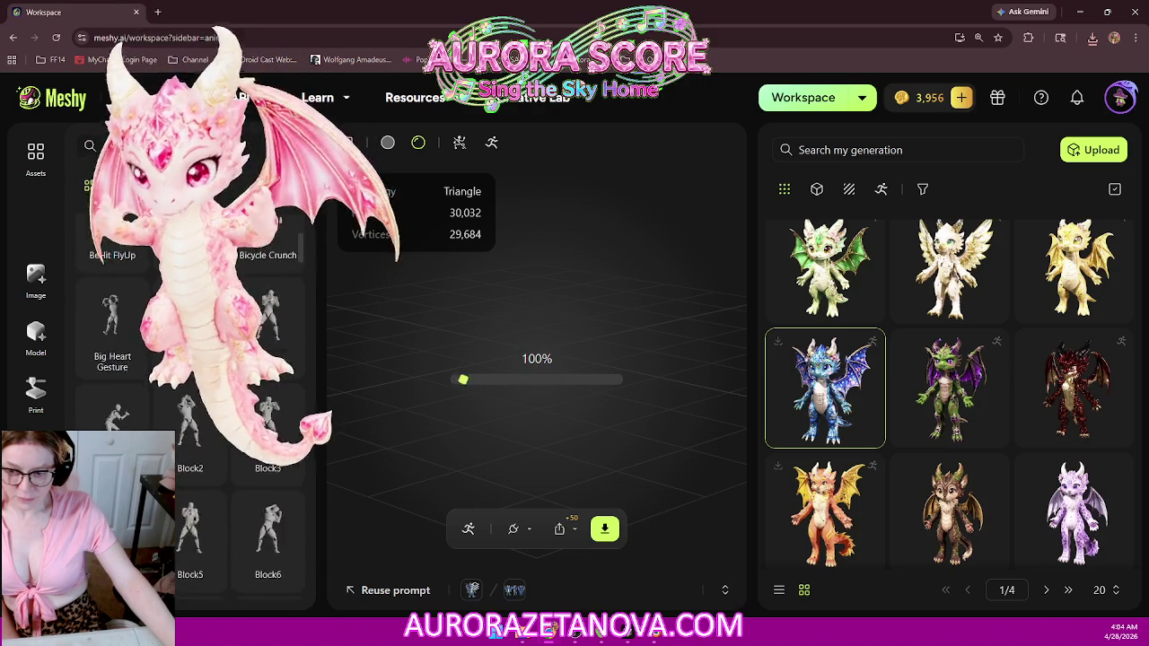
pyautogui.scroll(-5, 236, 417)
pyautogui.scroll(-5, 236, 417)
pyautogui.scroll(-3, 237, 418)
pyautogui.scroll(-3, 233, 417)
pyautogui.scroll(-3, 232, 418)
pyautogui.scroll(-5, 231, 417)
pyautogui.scroll(-3, 232, 417)
pyautogui.scroll(-5, 232, 418)
pyautogui.scroll(-3, 231, 417)
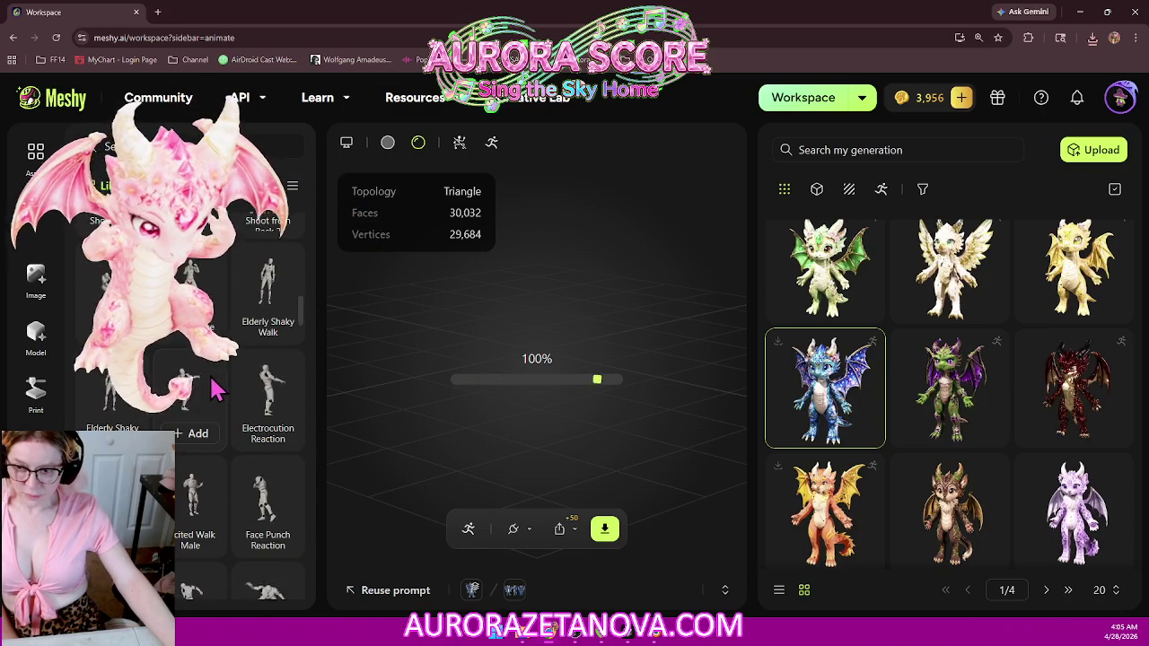
pyautogui.scroll(3, 216, 384)
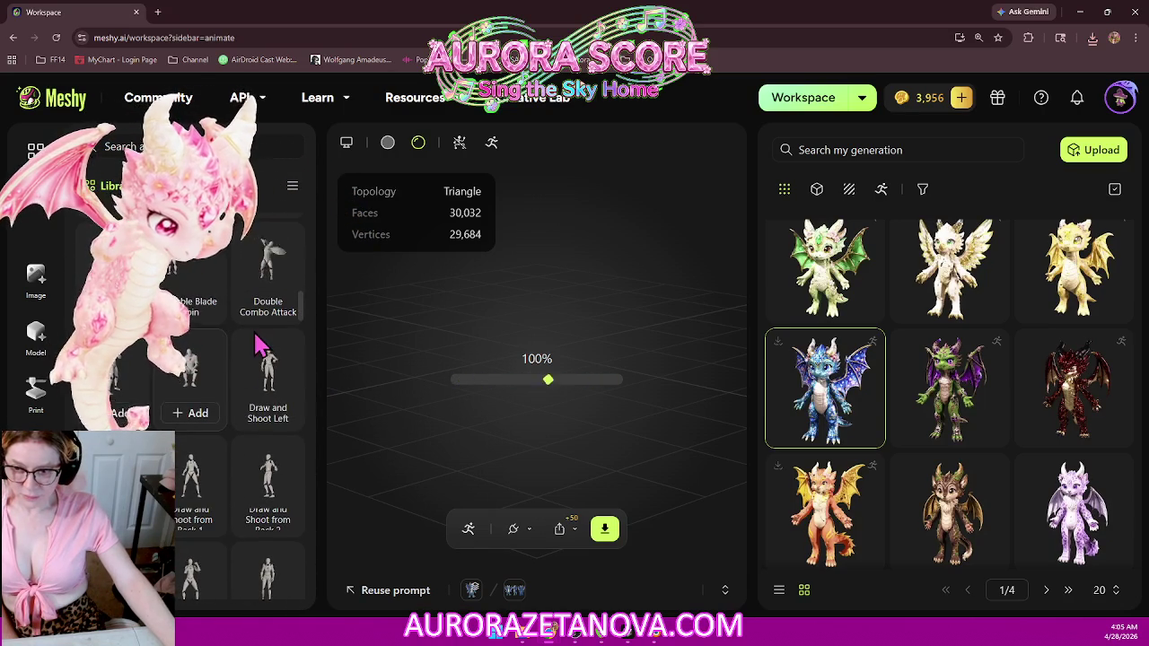
pyautogui.scroll(3, 278, 327)
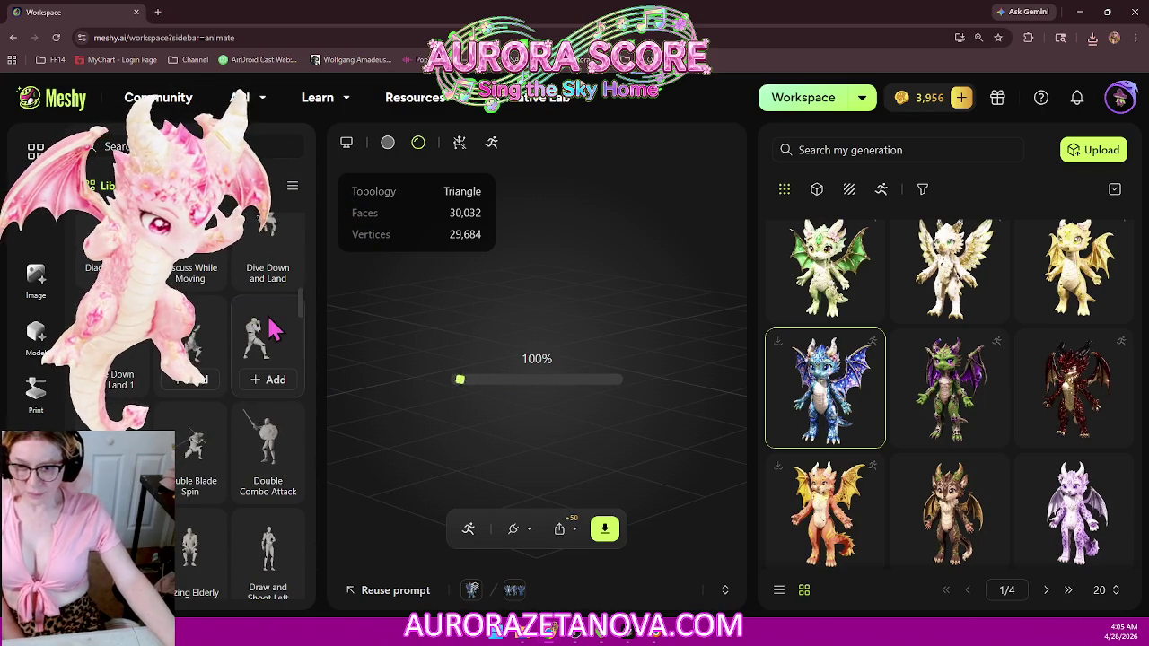
pyautogui.scroll(-2, 269, 296)
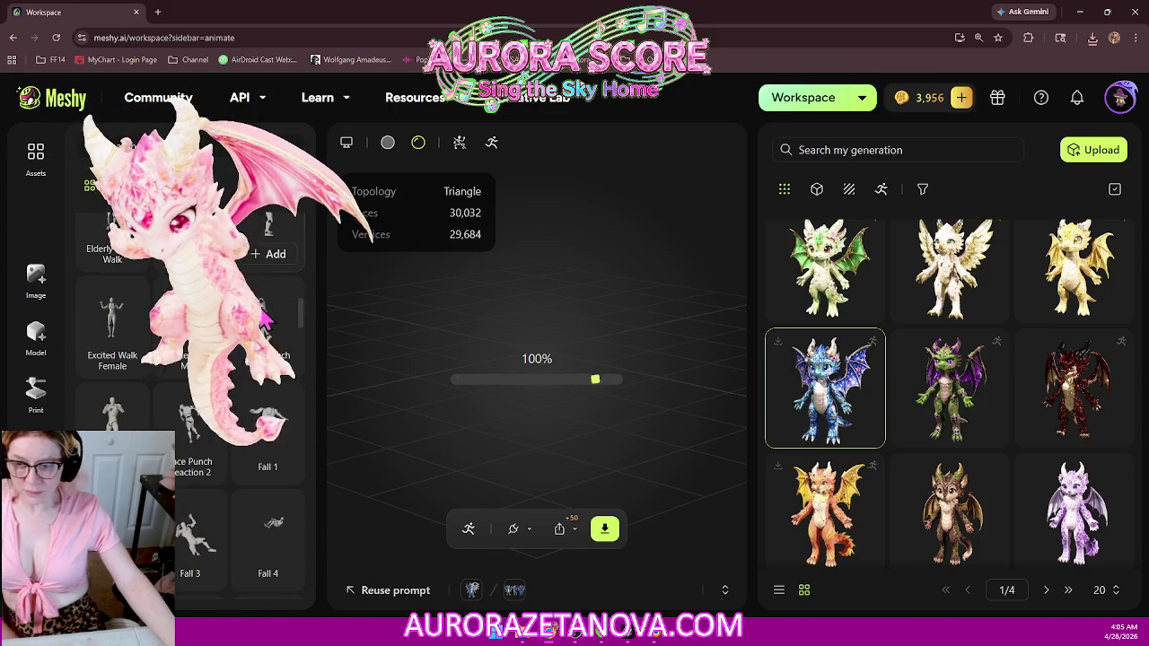
pyautogui.scroll(3, 265, 328)
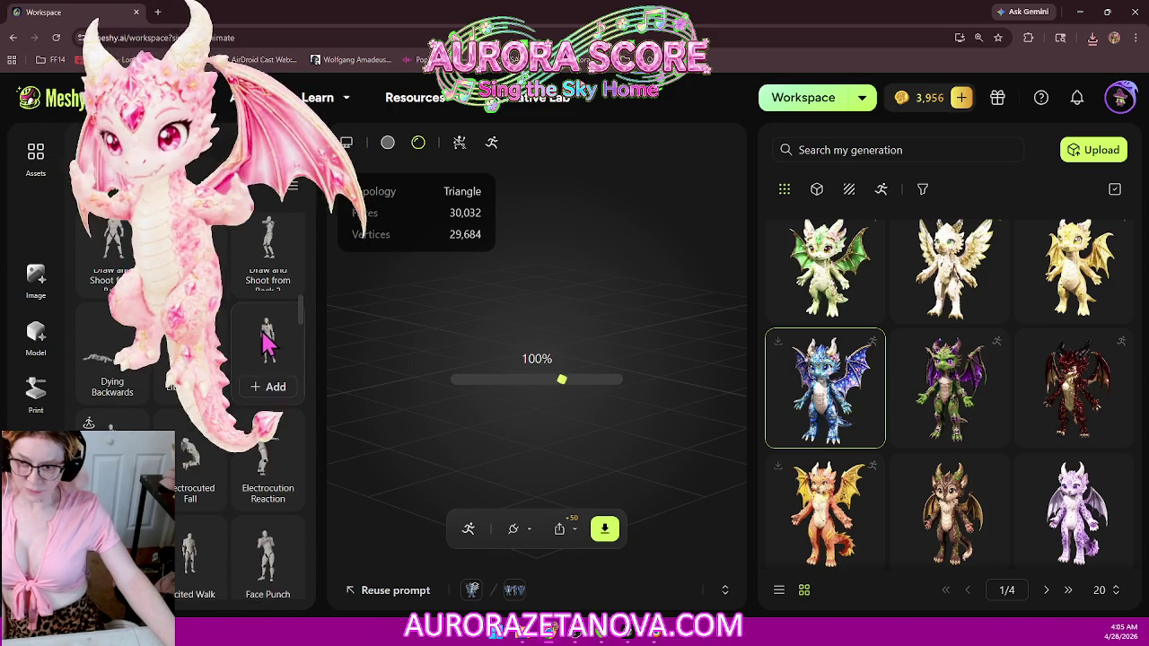
pyautogui.scroll(3, 266, 339)
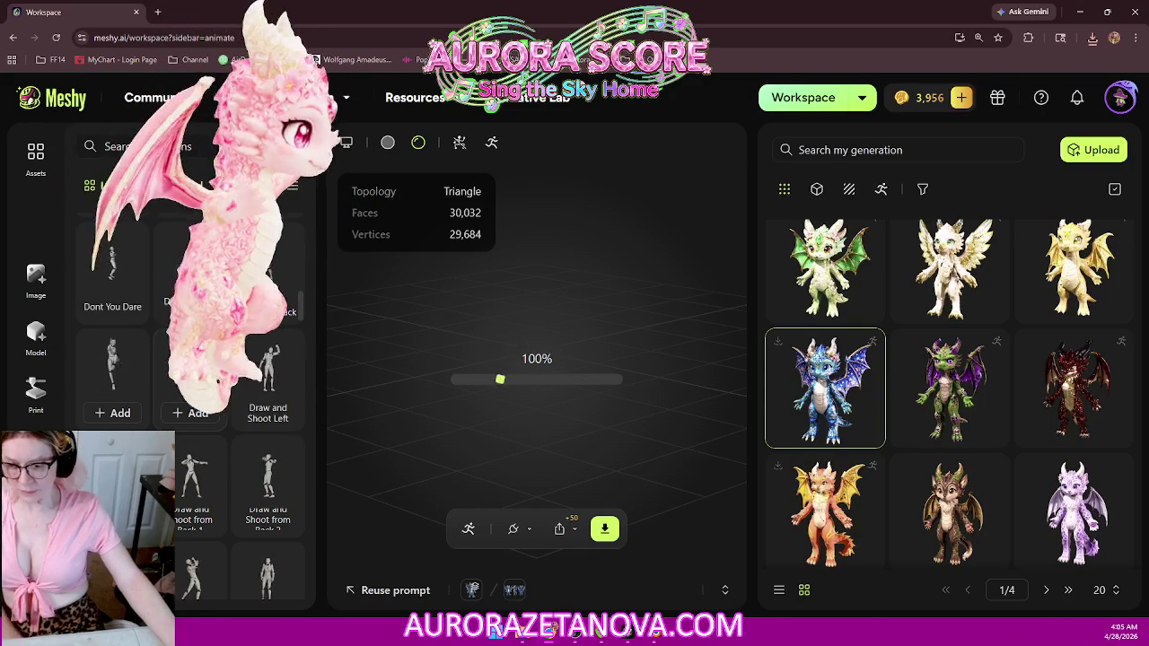
pyautogui.scroll(-1, 124, 346)
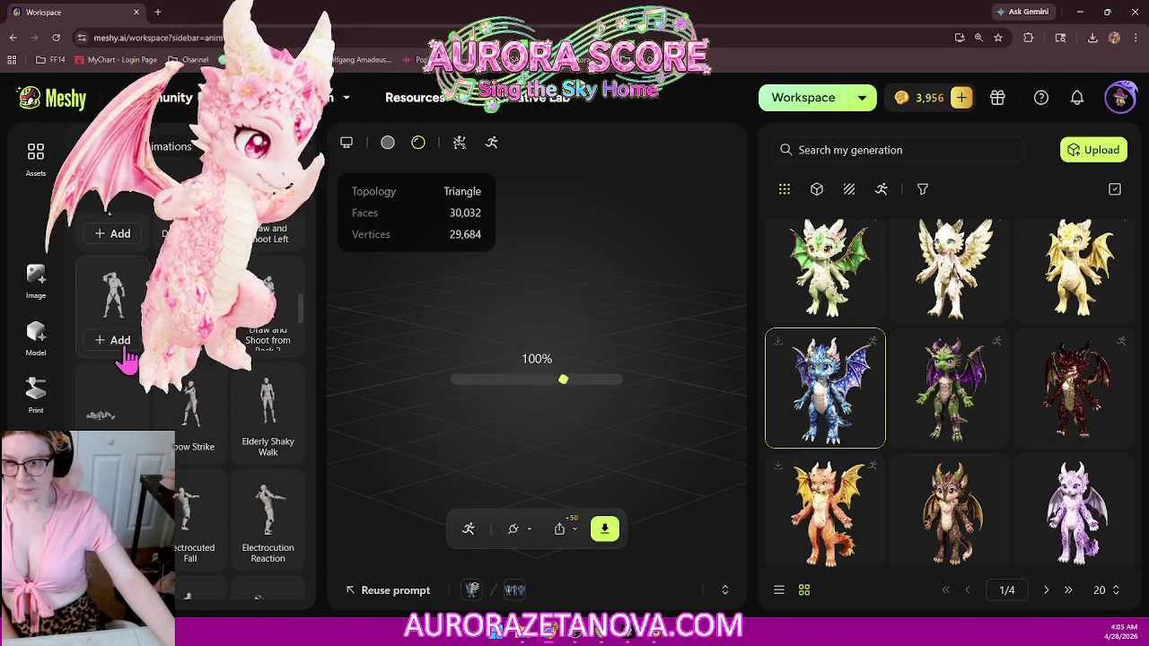
pyautogui.scroll(-2, 192, 449)
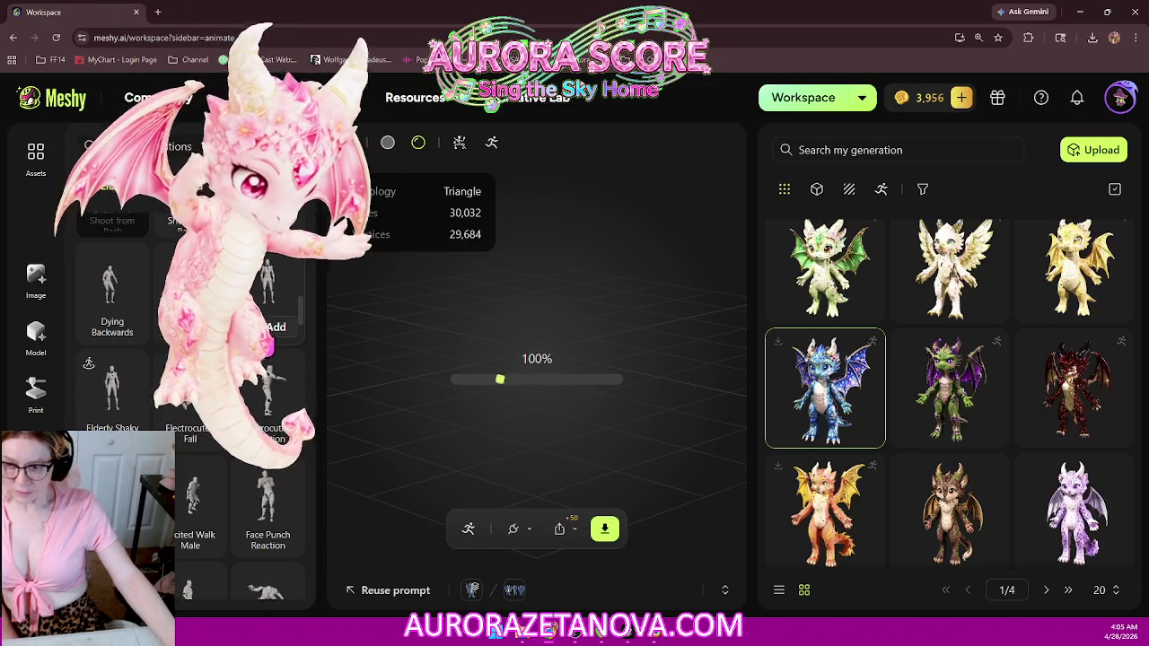
pyautogui.scroll(-1, 258, 384)
pyautogui.scroll(1, 108, 422)
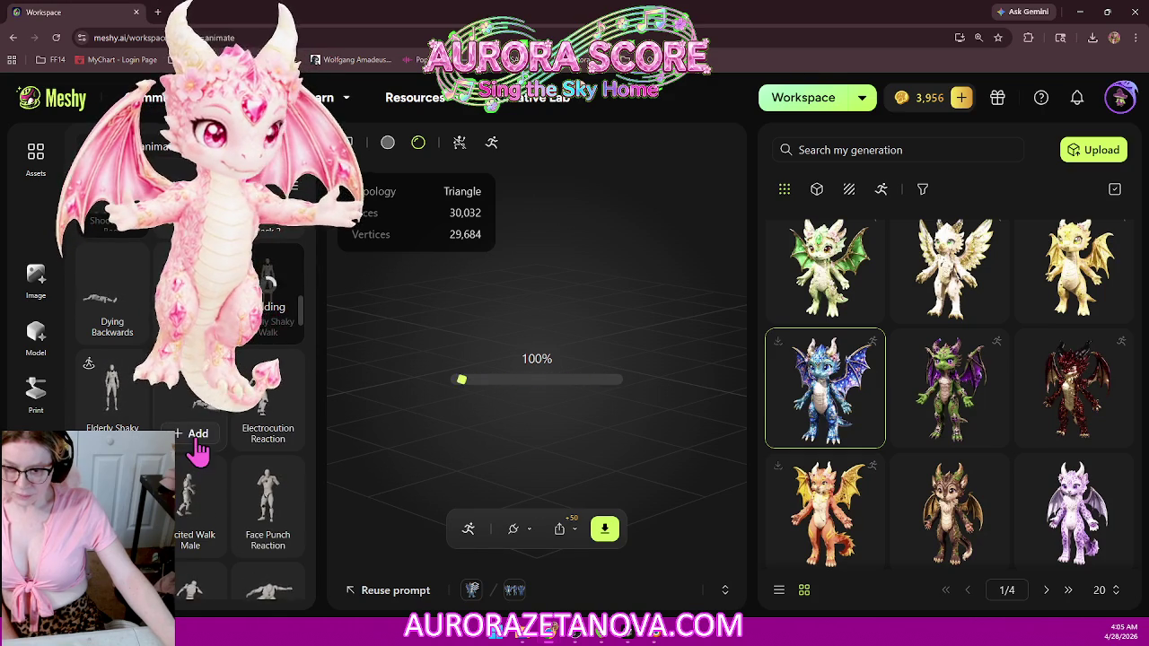
pyautogui.moveTo(268, 503)
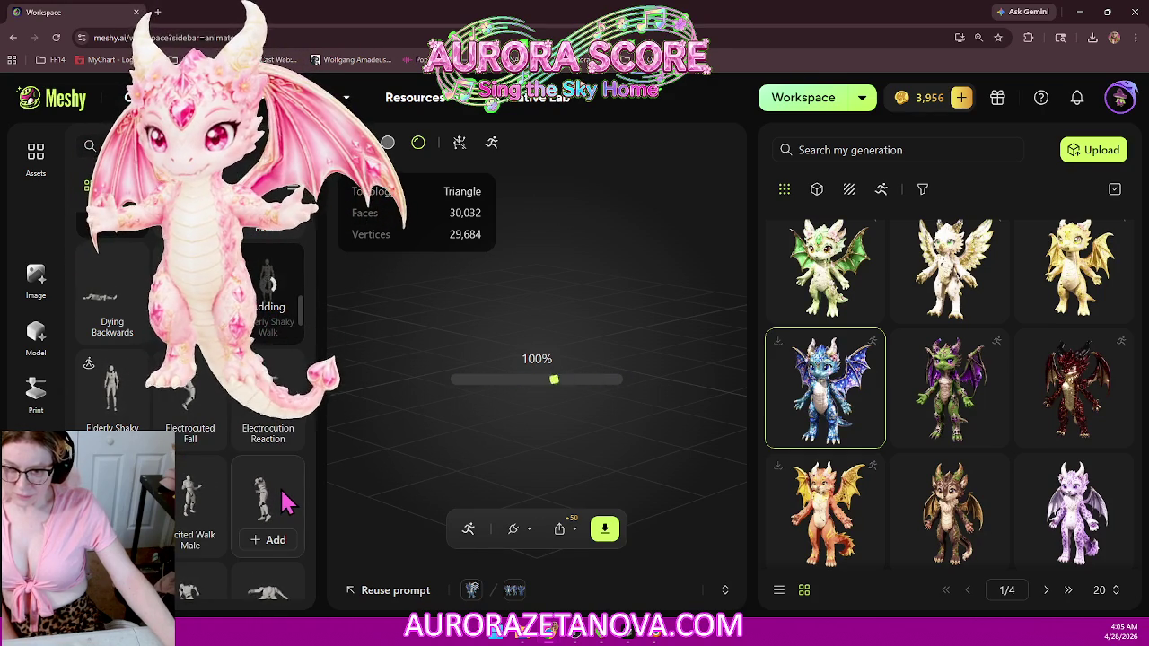
pyautogui.scroll(-2, 280, 512)
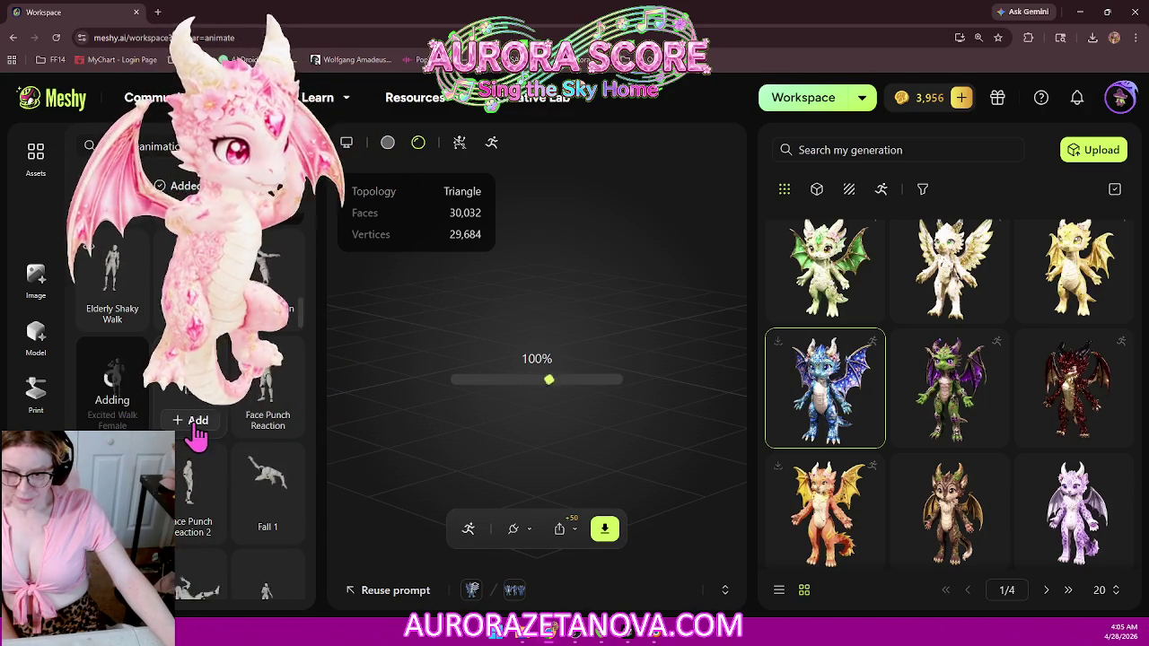
pyautogui.scroll(-2, 245, 502)
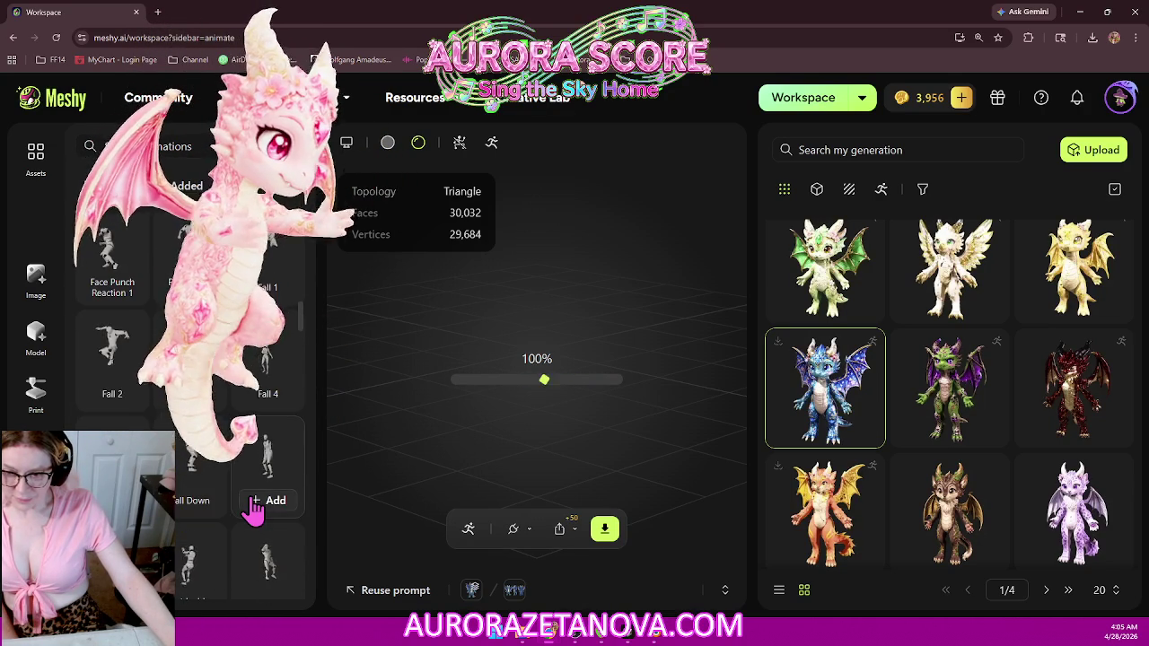
pyautogui.click(254, 509)
# Step: Scroll further and add the Excited Walk Male animation
pyautogui.scroll(-2, 256, 506)
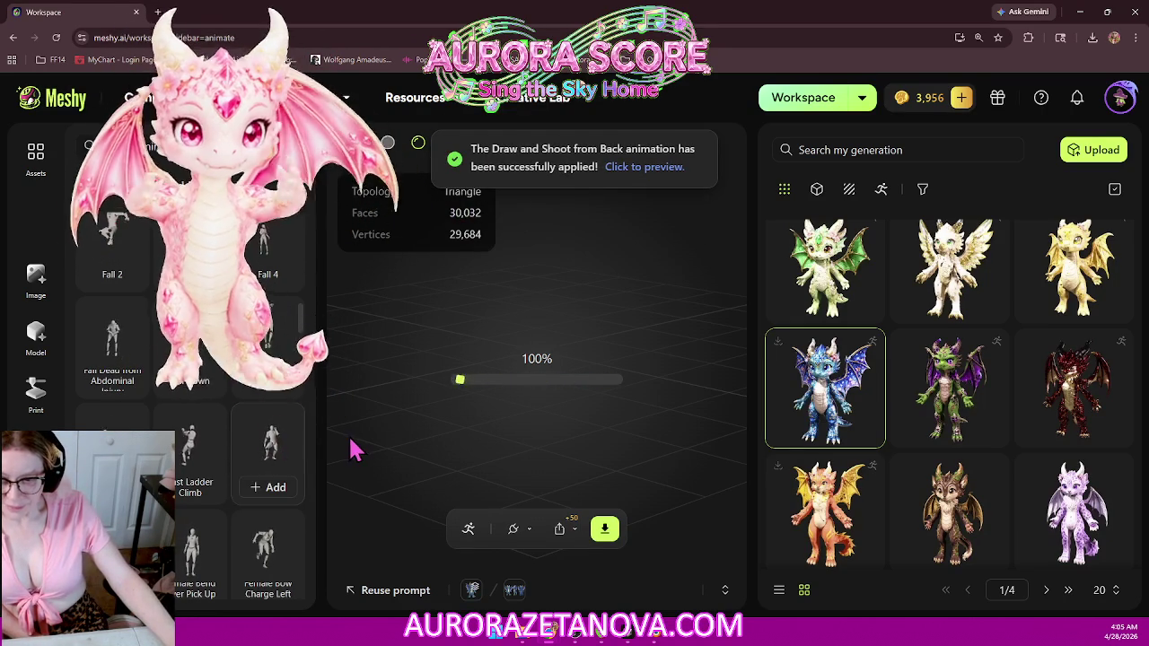
pyautogui.moveTo(190, 556)
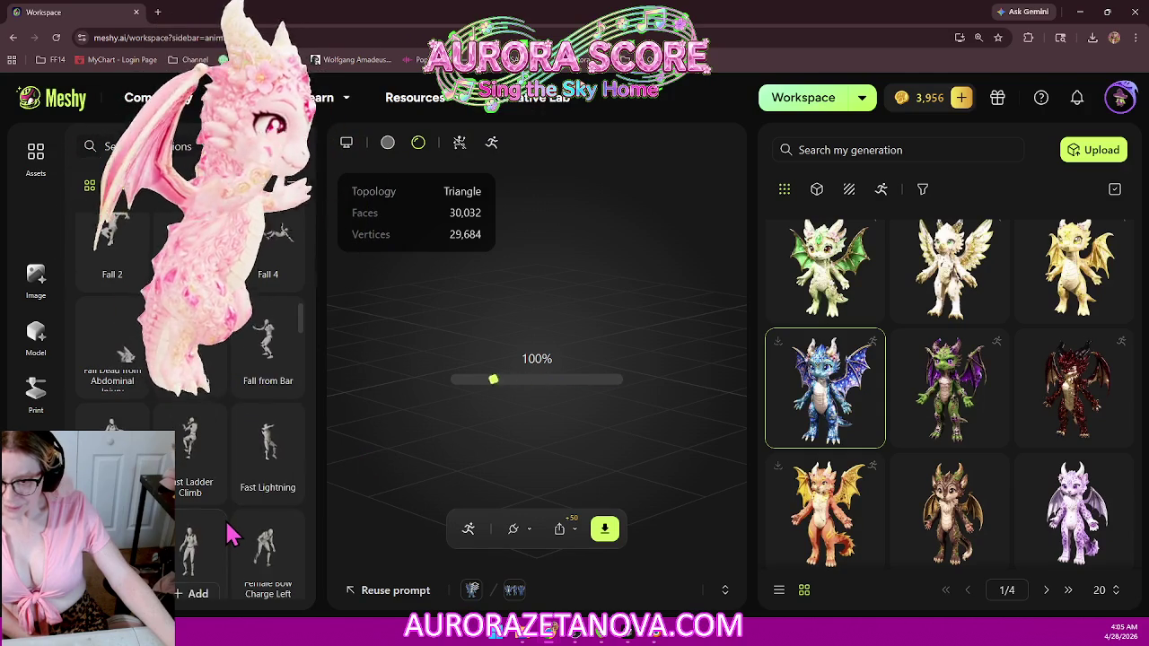
pyautogui.scroll(-1, 229, 535)
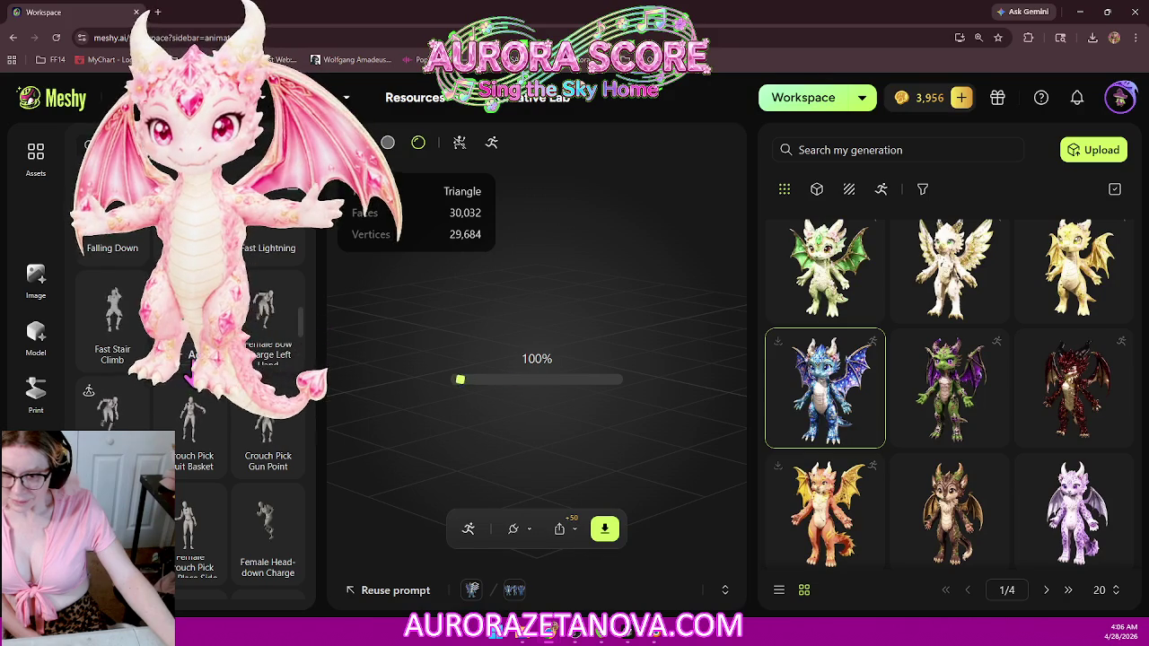
pyautogui.scroll(-2, 262, 470)
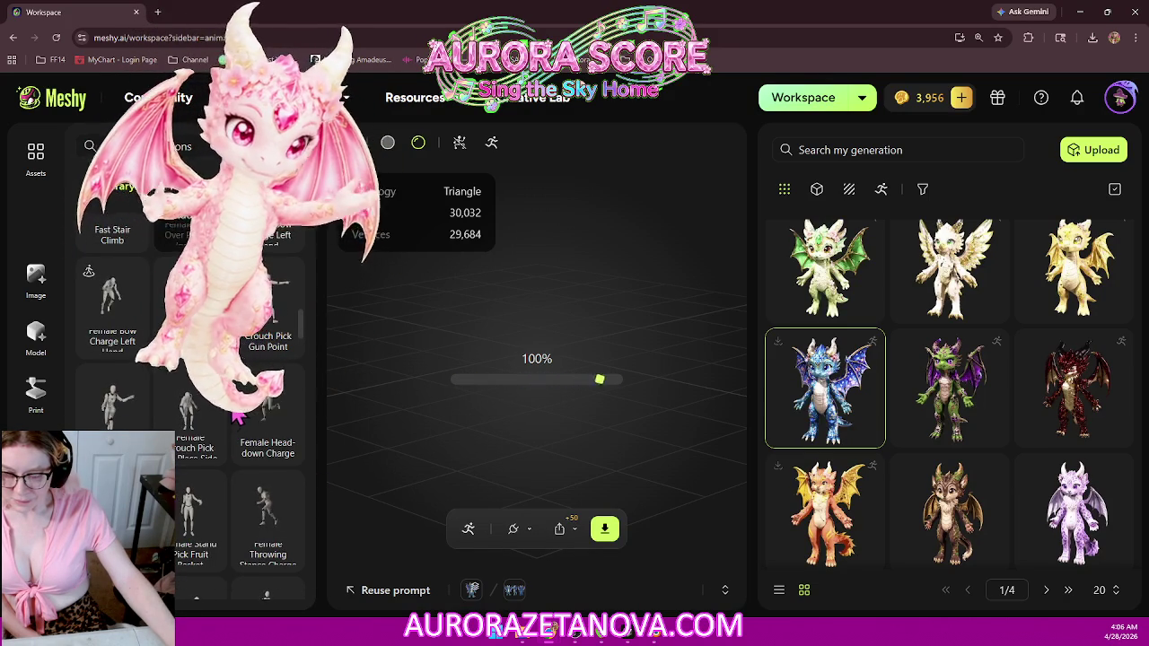
pyautogui.scroll(-3, 241, 440)
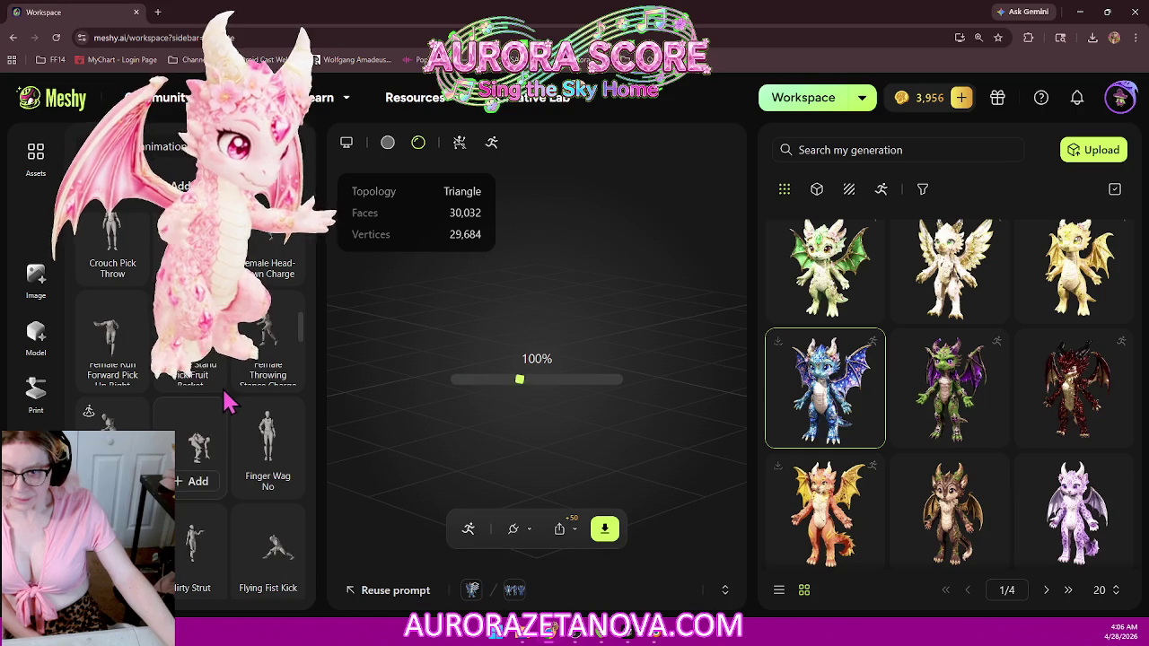
pyautogui.click(266, 475)
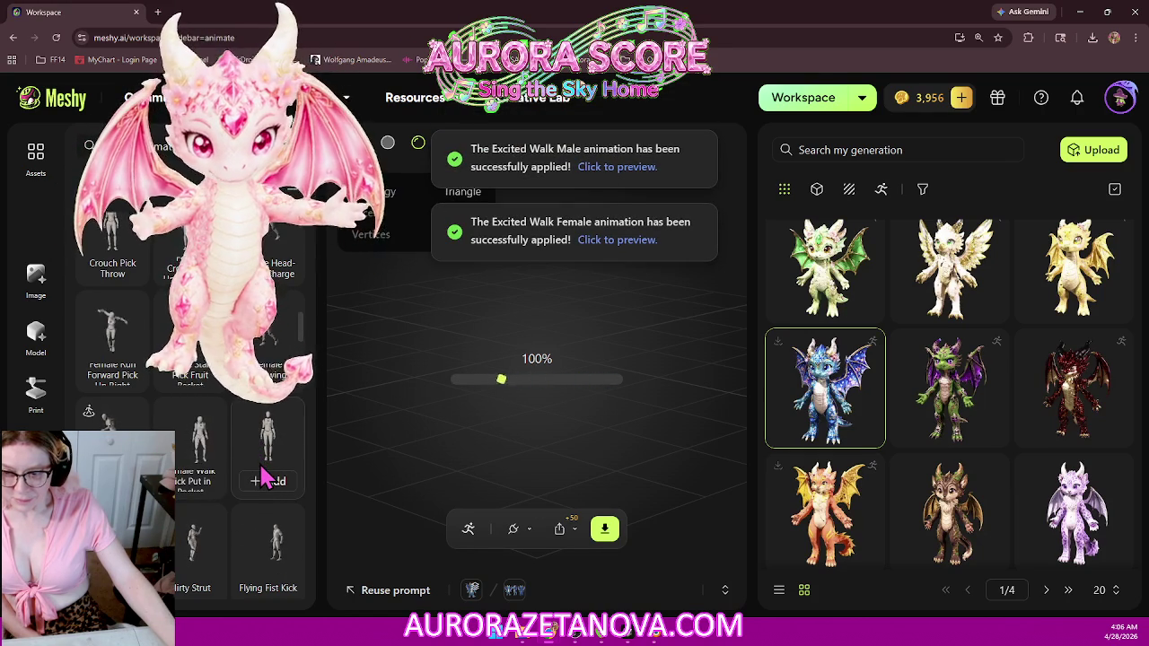
# Step: Add Flirty Strut, Flying Fist Kick and Formal Bow to the dragon
pyautogui.scroll(-2, 265, 467)
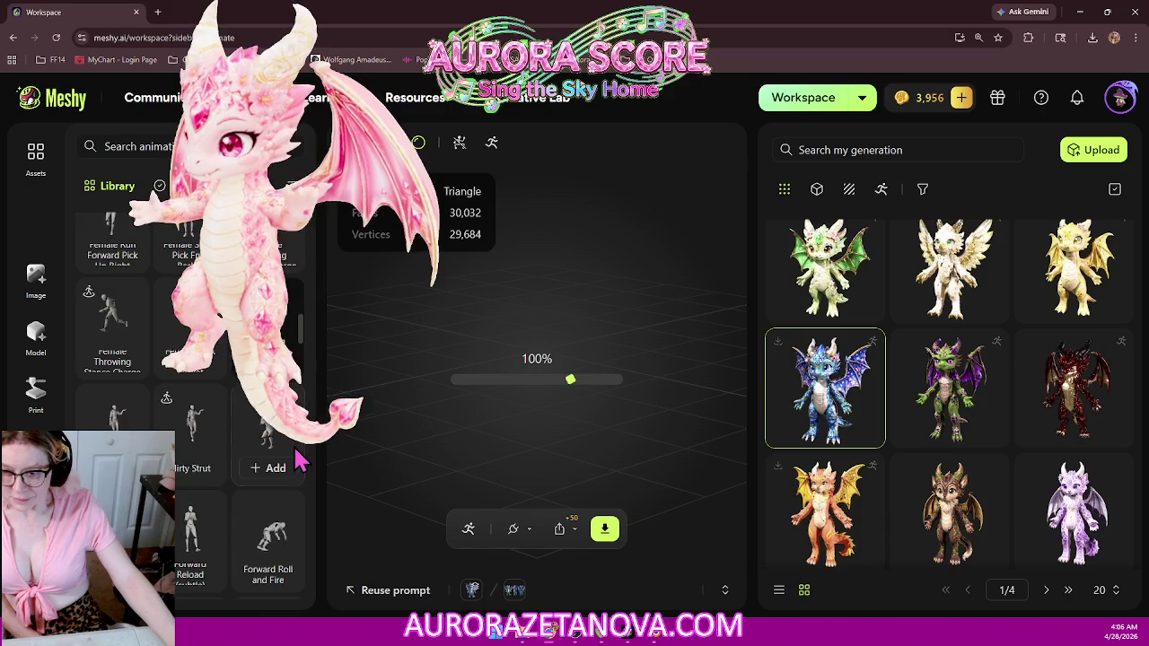
pyautogui.scroll(-2, 278, 453)
pyautogui.click(108, 350)
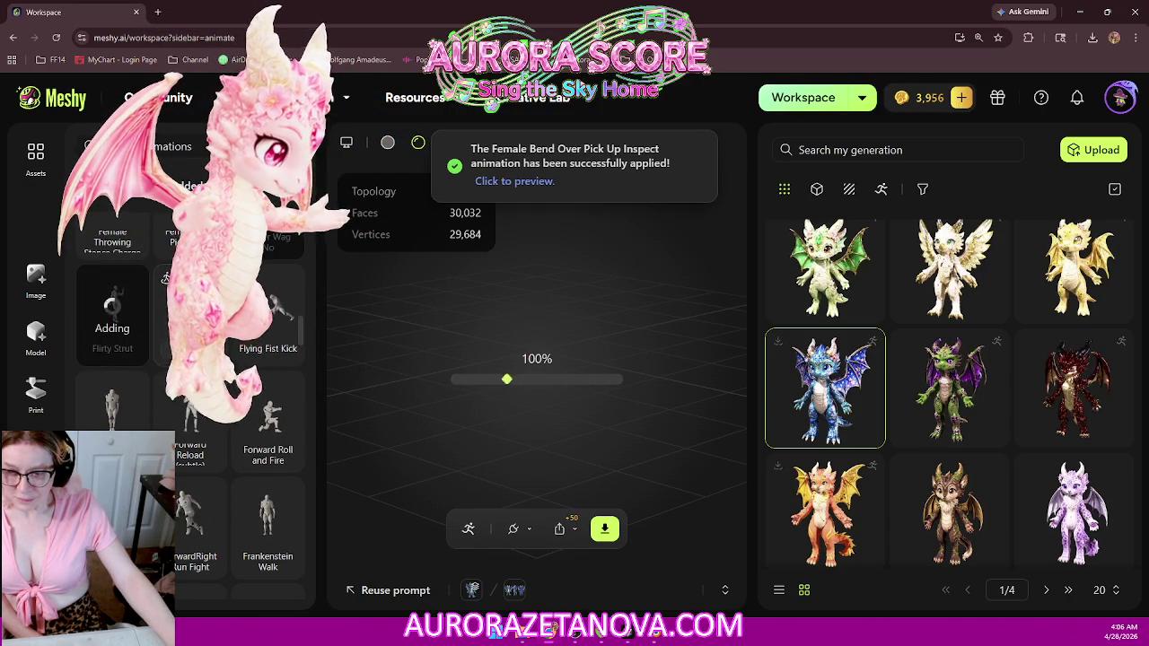
pyautogui.click(274, 349)
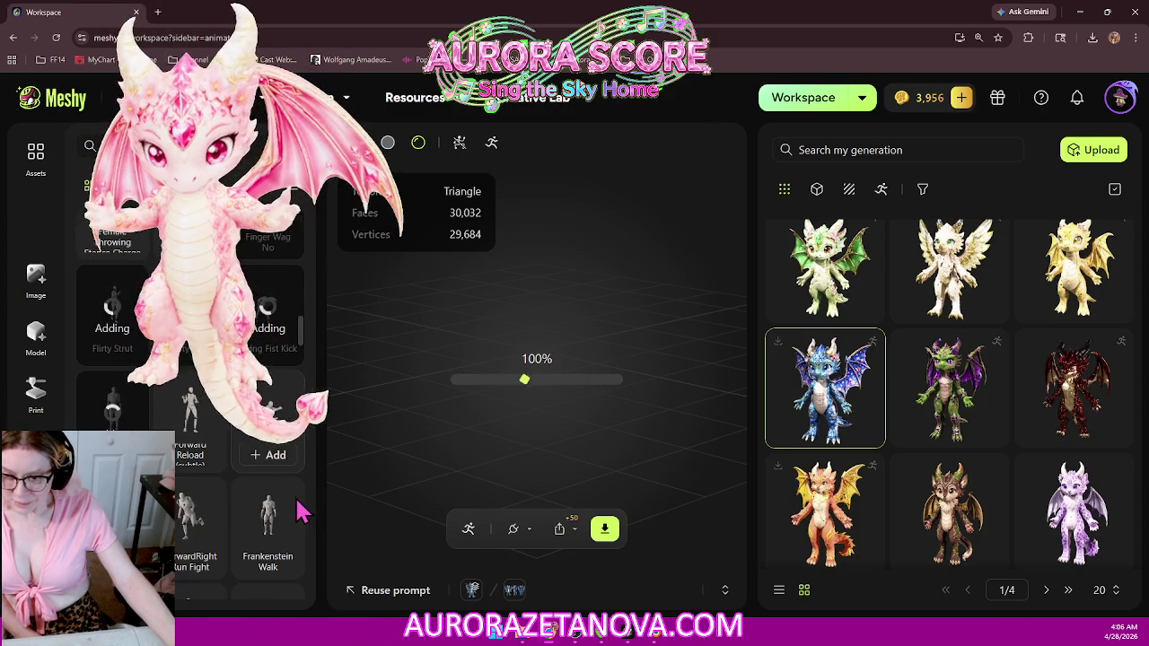
pyautogui.scroll(-1, 297, 469)
pyautogui.scroll(-1, 285, 492)
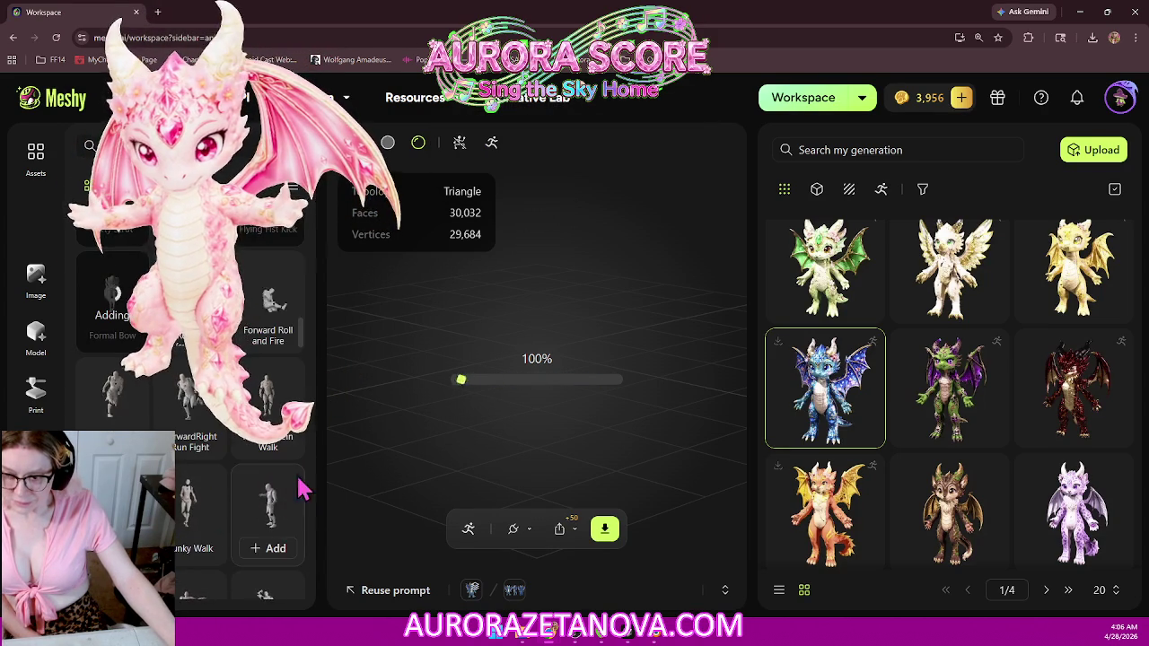
pyautogui.click(274, 449)
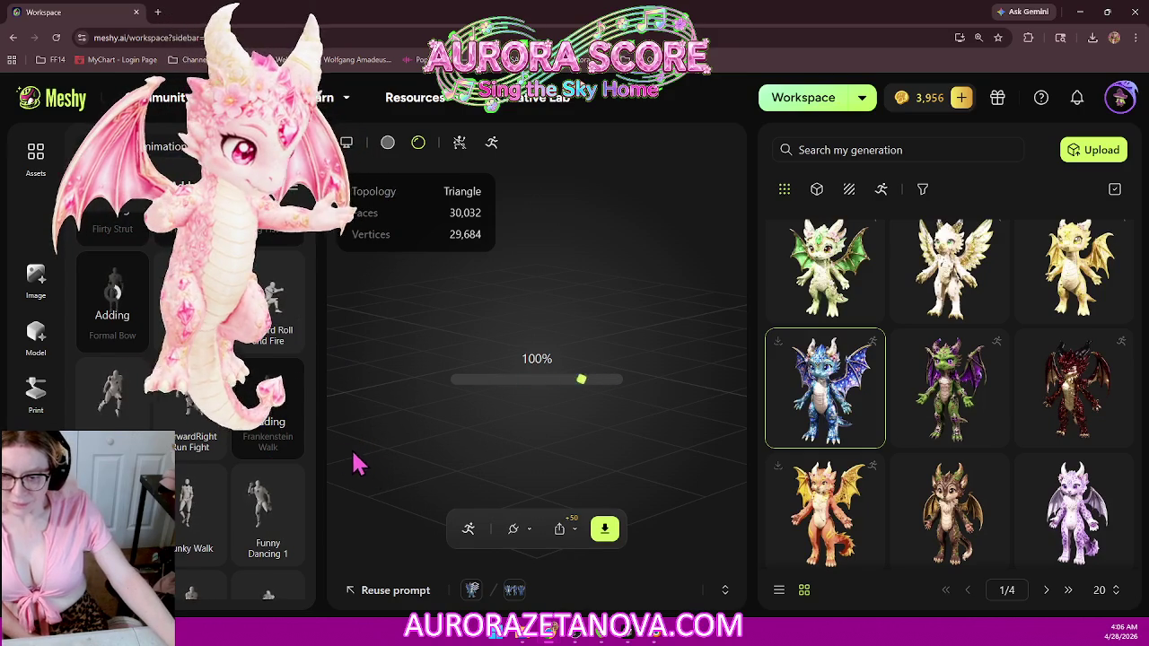
# Step: Add Funky Walk, Funny Dancing 3 and Gangnam Groove
pyautogui.scroll(-2, 285, 437)
pyautogui.scroll(-2, 282, 436)
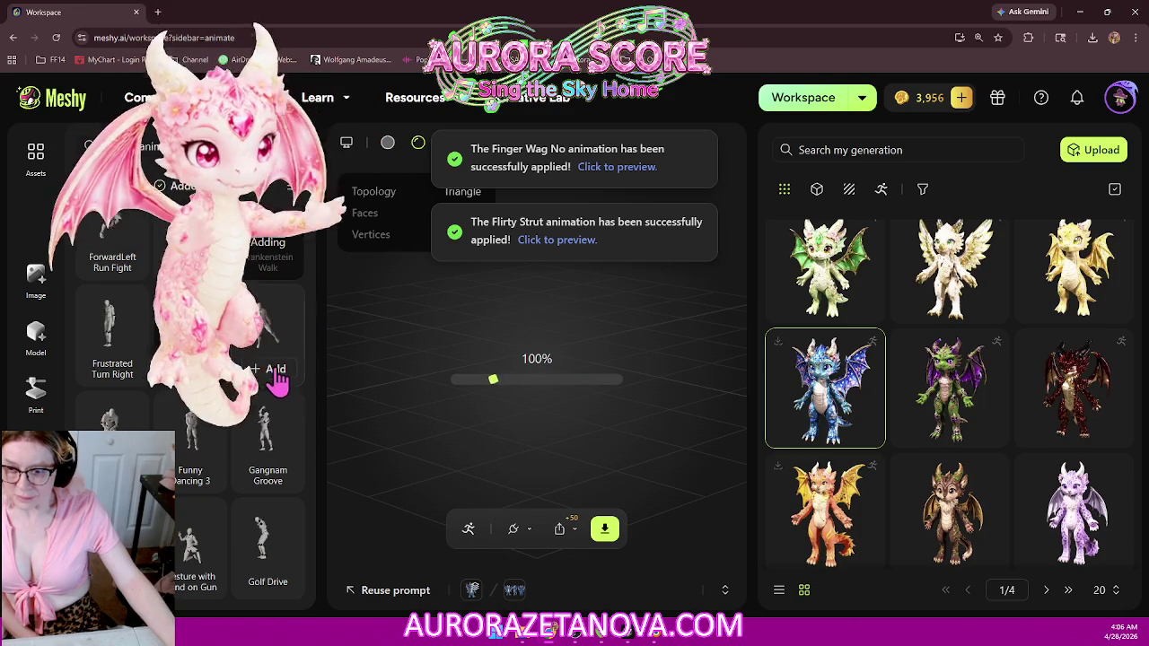
pyautogui.click(189, 341)
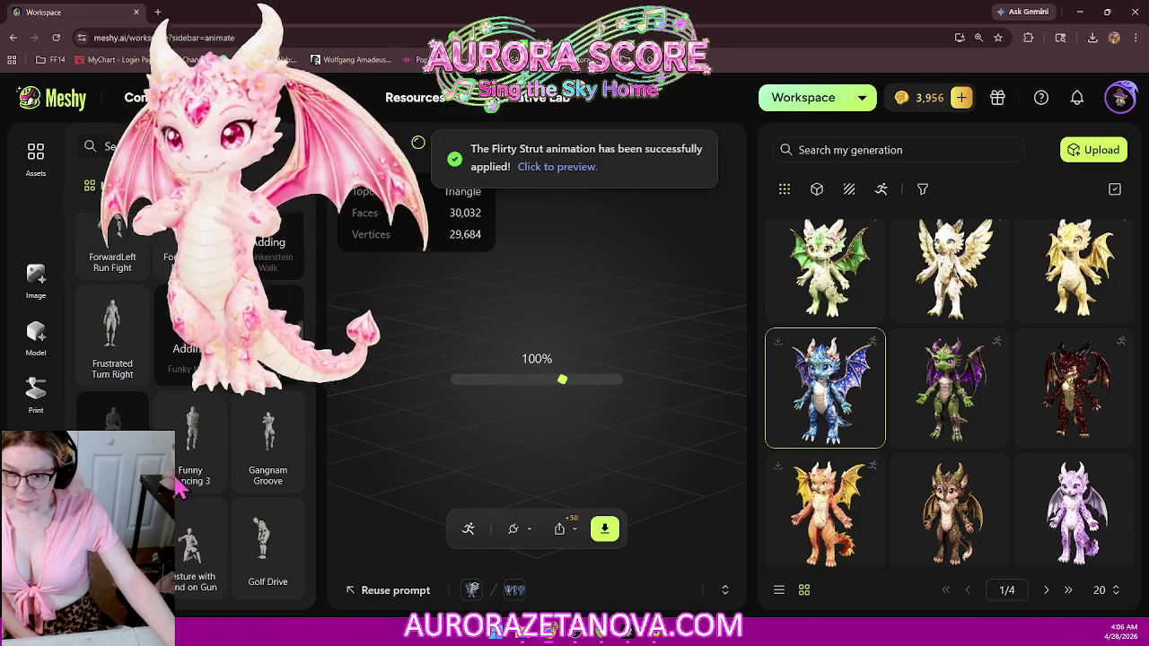
pyautogui.click(192, 475)
pyautogui.moveTo(268, 445)
pyautogui.click(276, 478)
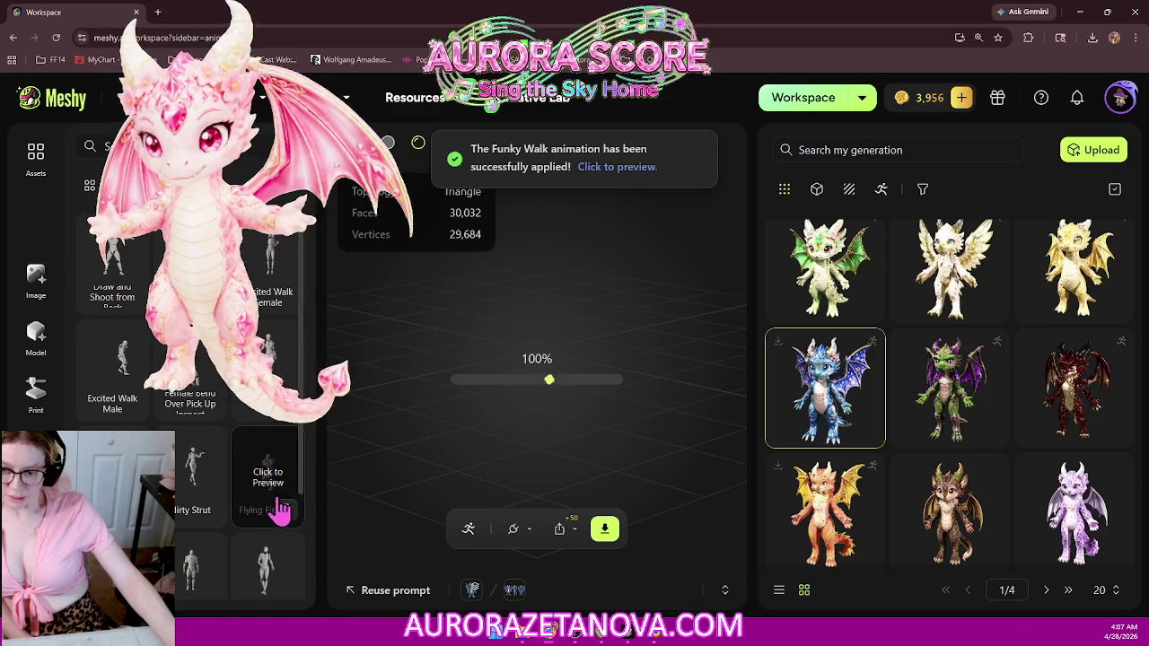
# Step: Add the Golf Drive and Gentlemans Bow animations
pyautogui.scroll(-1, 279, 508)
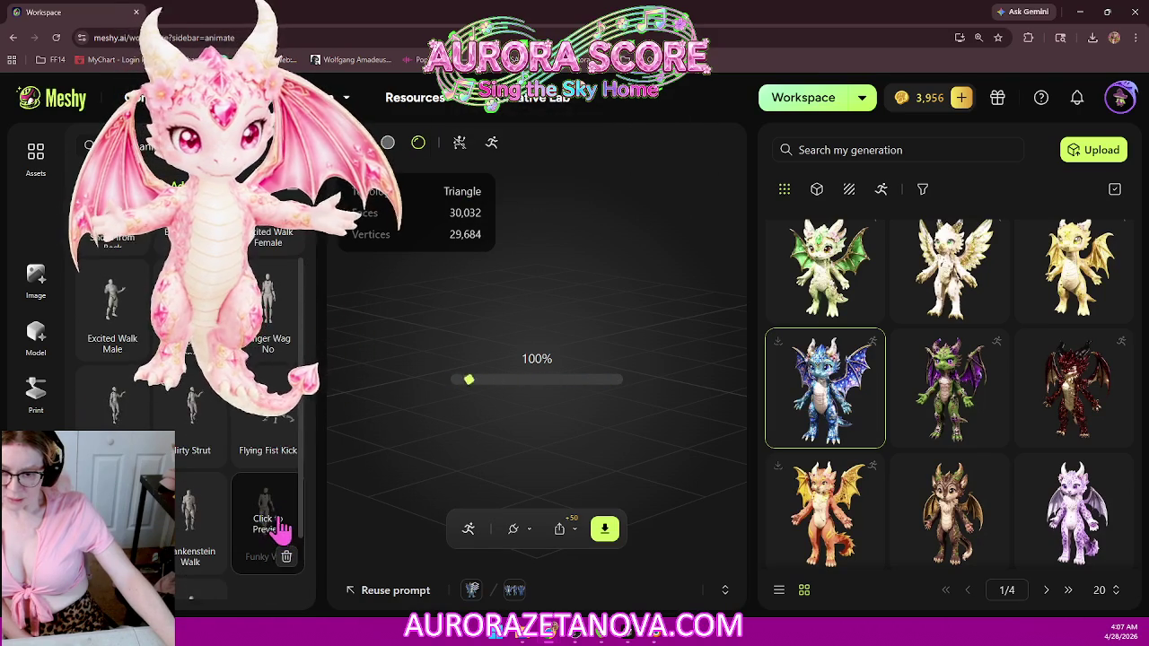
pyautogui.scroll(-1, 280, 491)
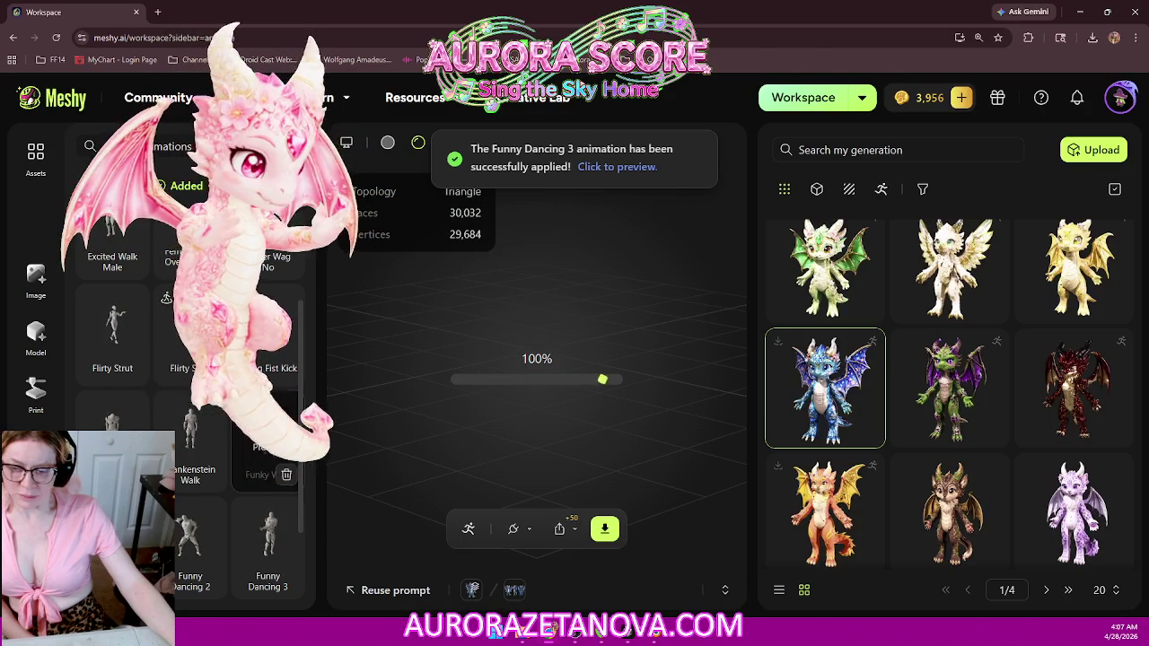
pyautogui.scroll(-1, 281, 412)
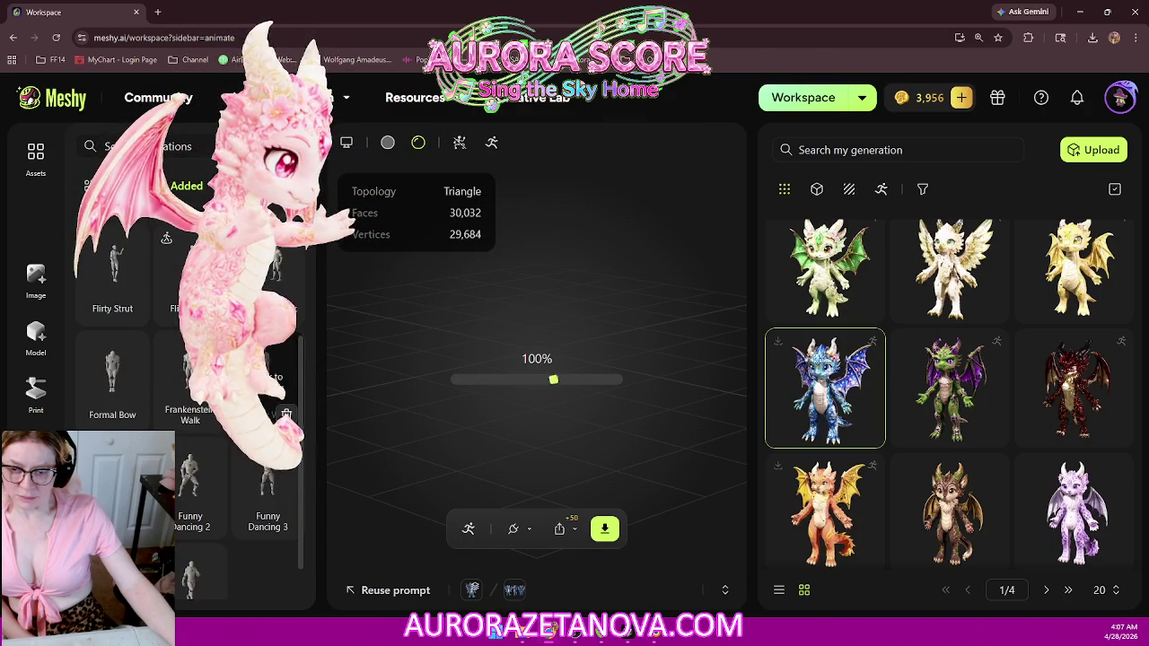
pyautogui.scroll(-1, 278, 482)
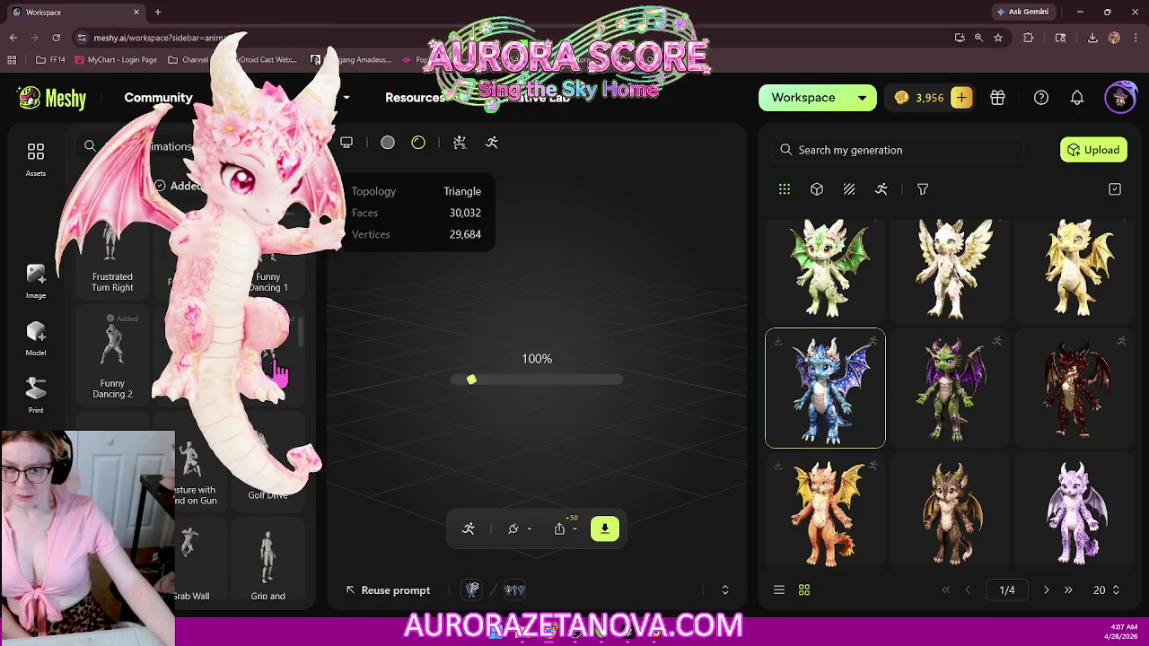
pyautogui.scroll(-1, 280, 375)
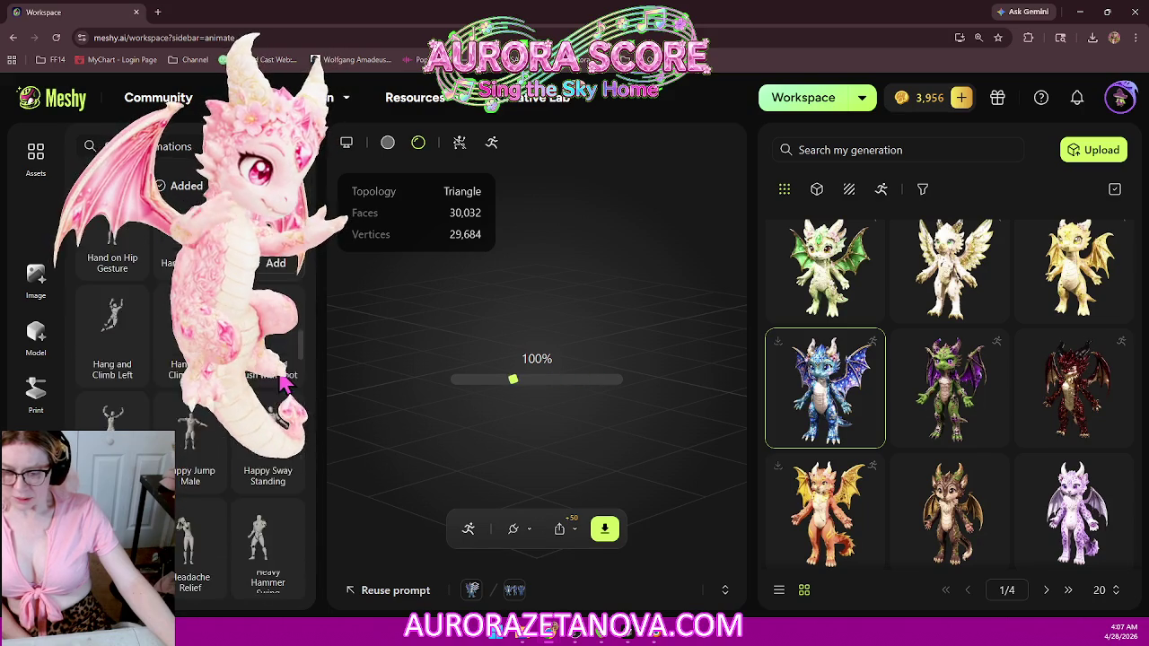
pyautogui.scroll(-3, 280, 388)
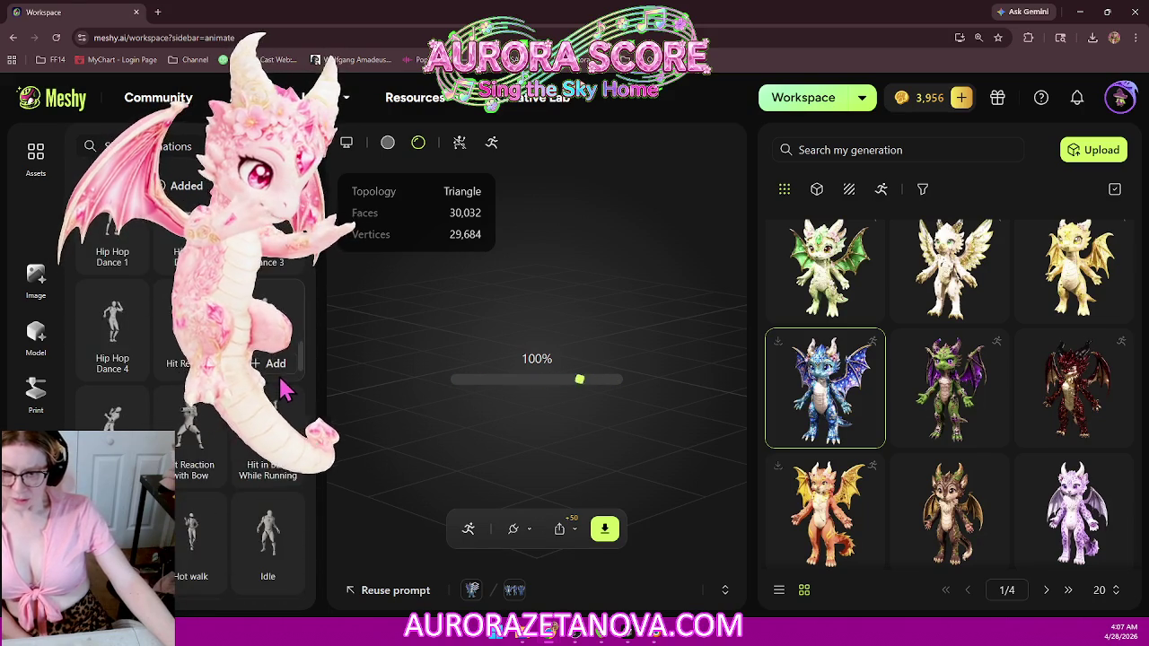
pyautogui.scroll(4, 283, 388)
pyautogui.scroll(3, 281, 387)
pyautogui.scroll(2, 282, 388)
pyautogui.scroll(3, 285, 392)
pyautogui.scroll(2, 285, 391)
pyautogui.scroll(3, 285, 391)
pyautogui.scroll(2, 282, 388)
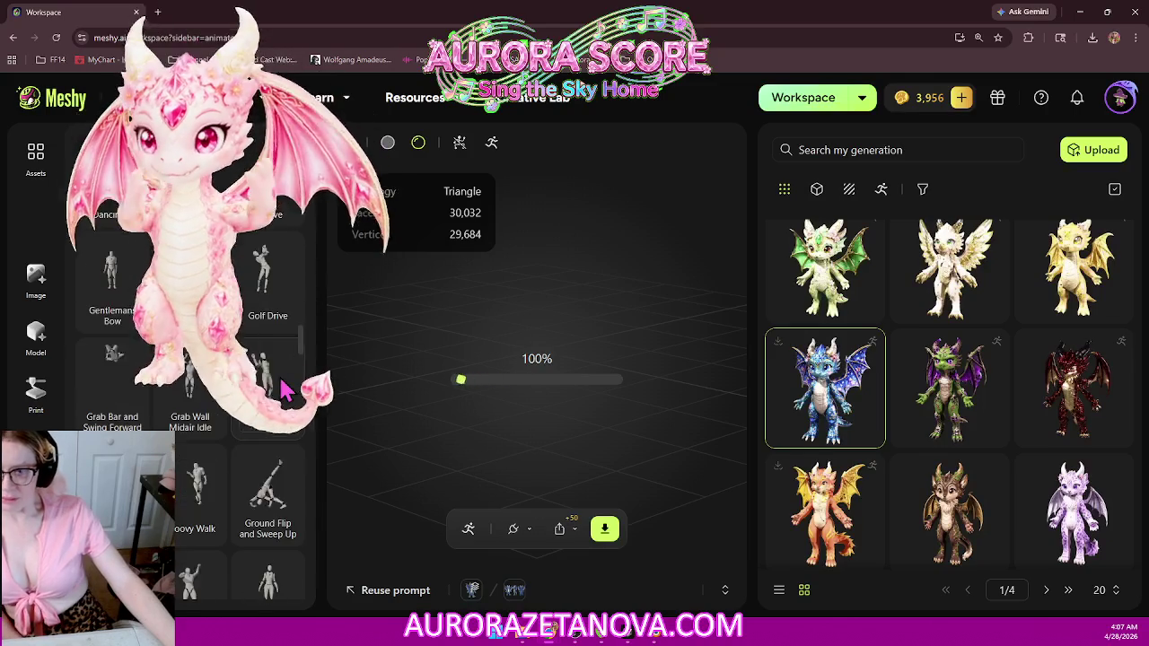
pyautogui.scroll(2, 281, 388)
pyautogui.scroll(2, 281, 388)
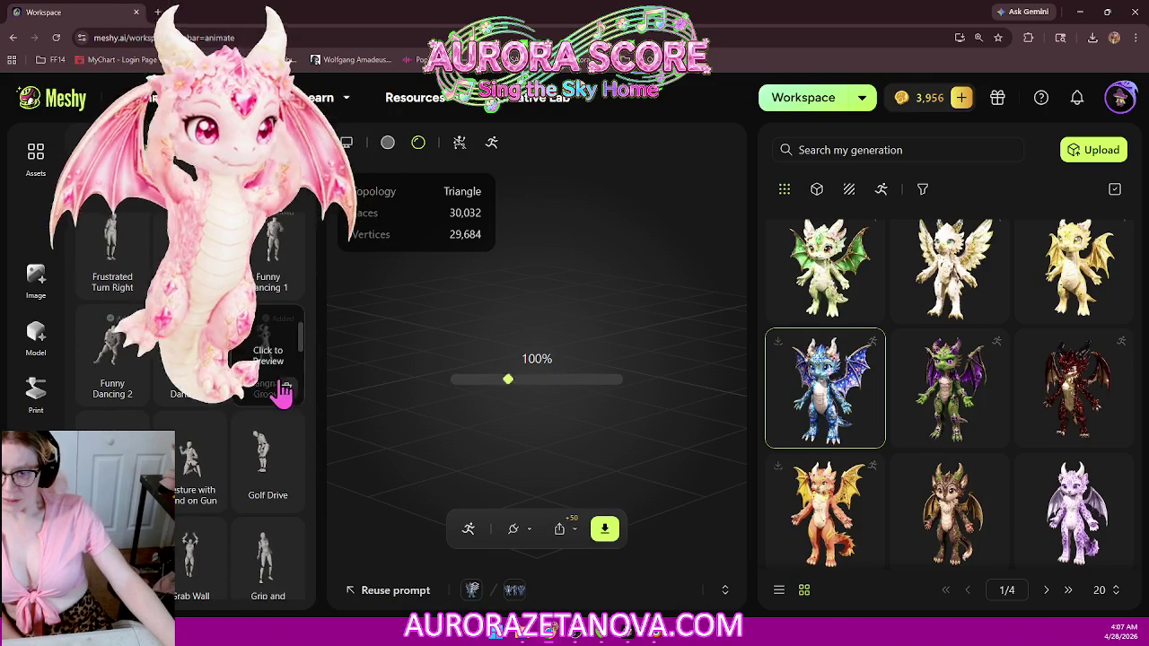
pyautogui.moveTo(268, 355)
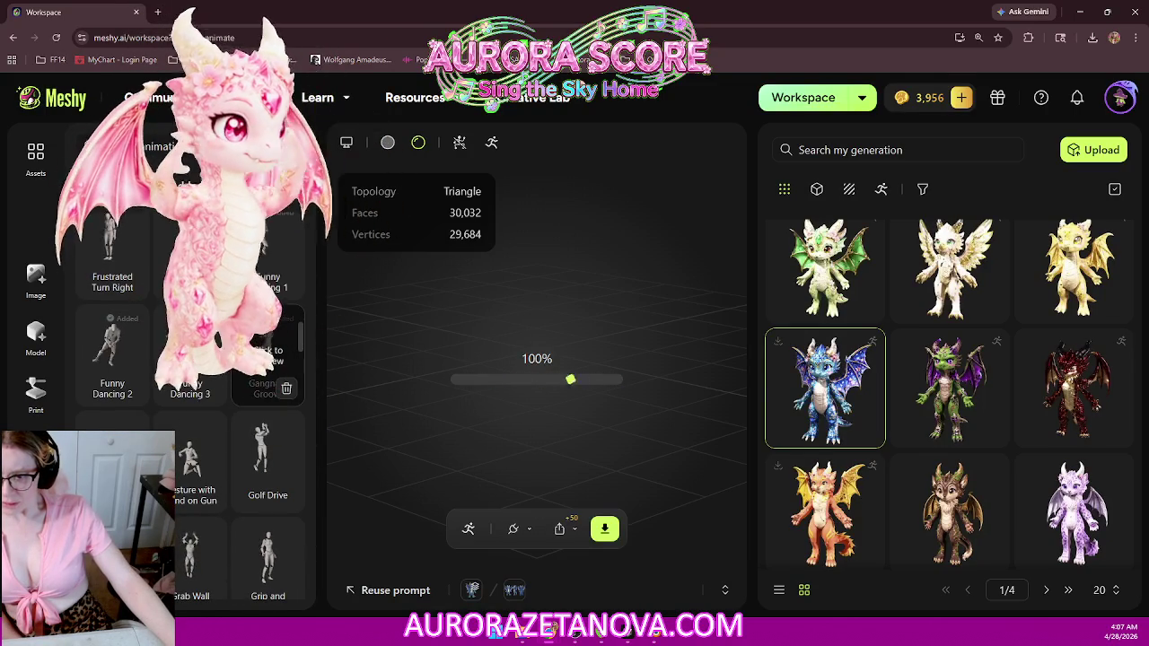
pyautogui.scroll(-1, 288, 269)
pyautogui.scroll(-1, 289, 266)
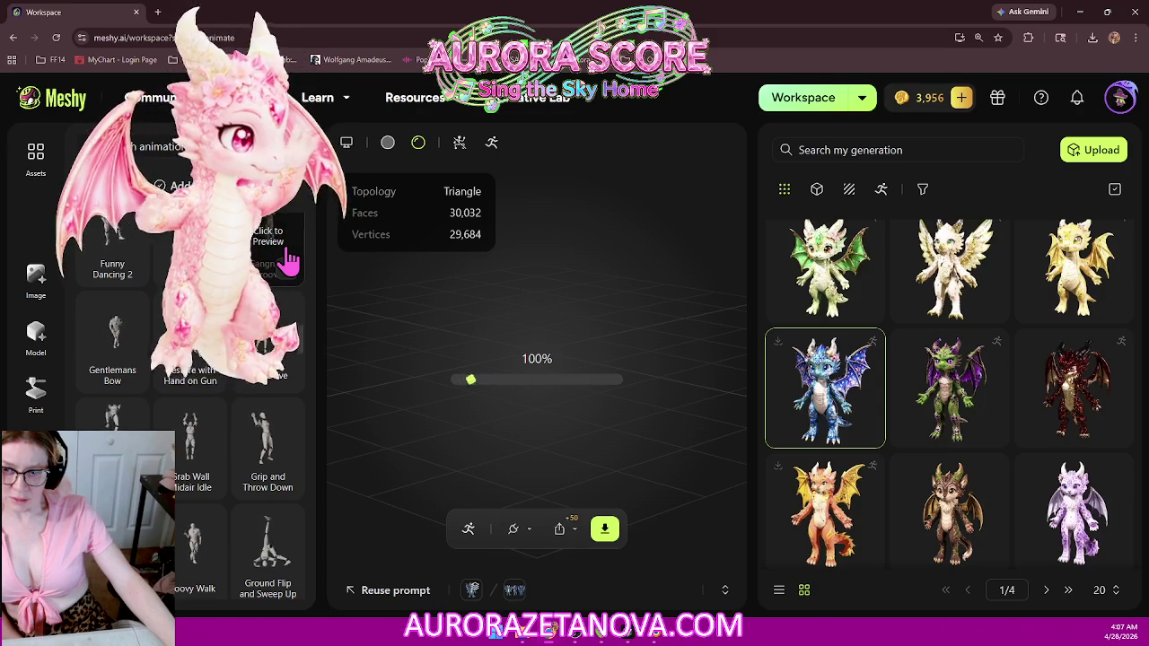
pyautogui.click(266, 374)
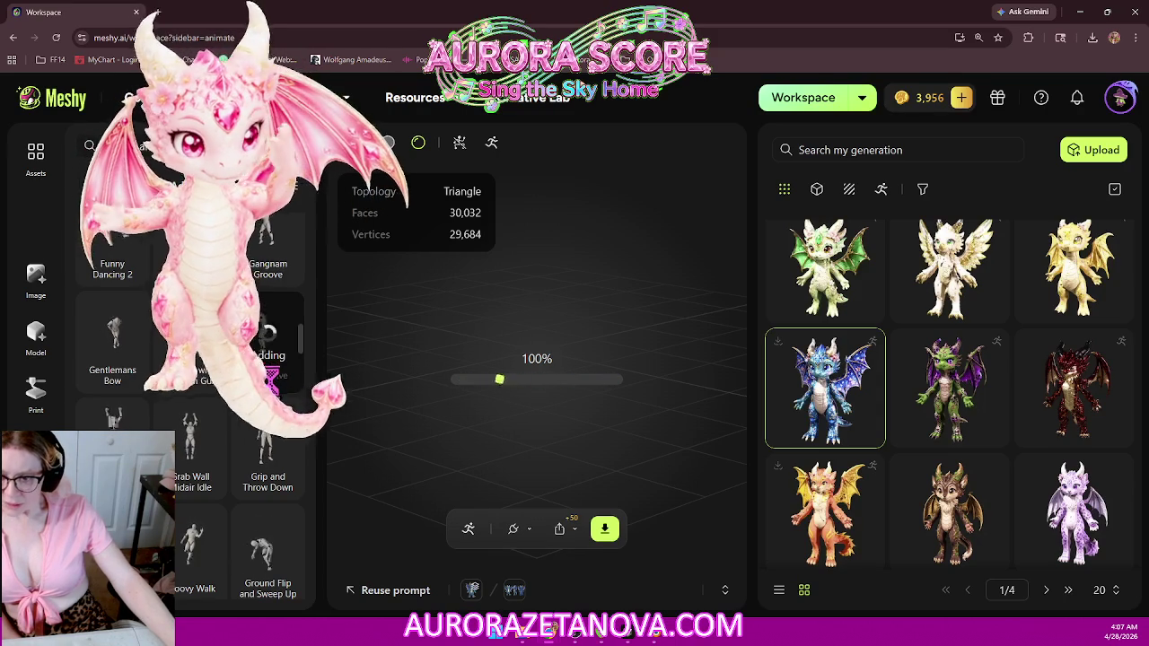
pyautogui.click(114, 375)
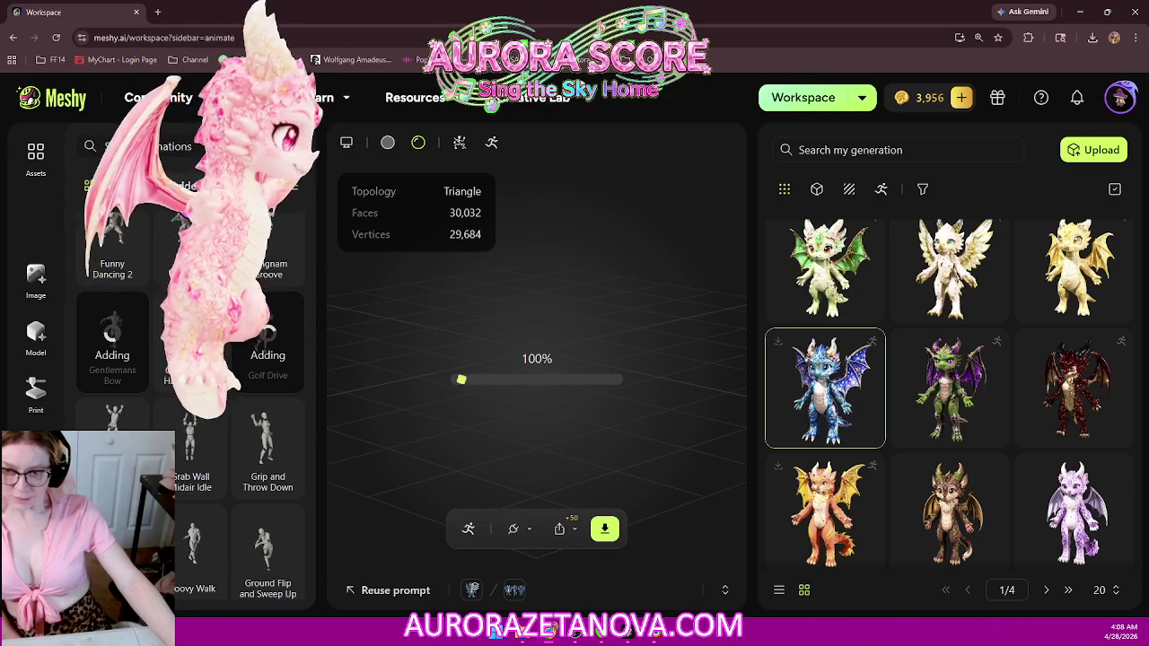
# Step: Switch between the Added and Library lists to review the dragon's added animations
pyautogui.click(184, 184)
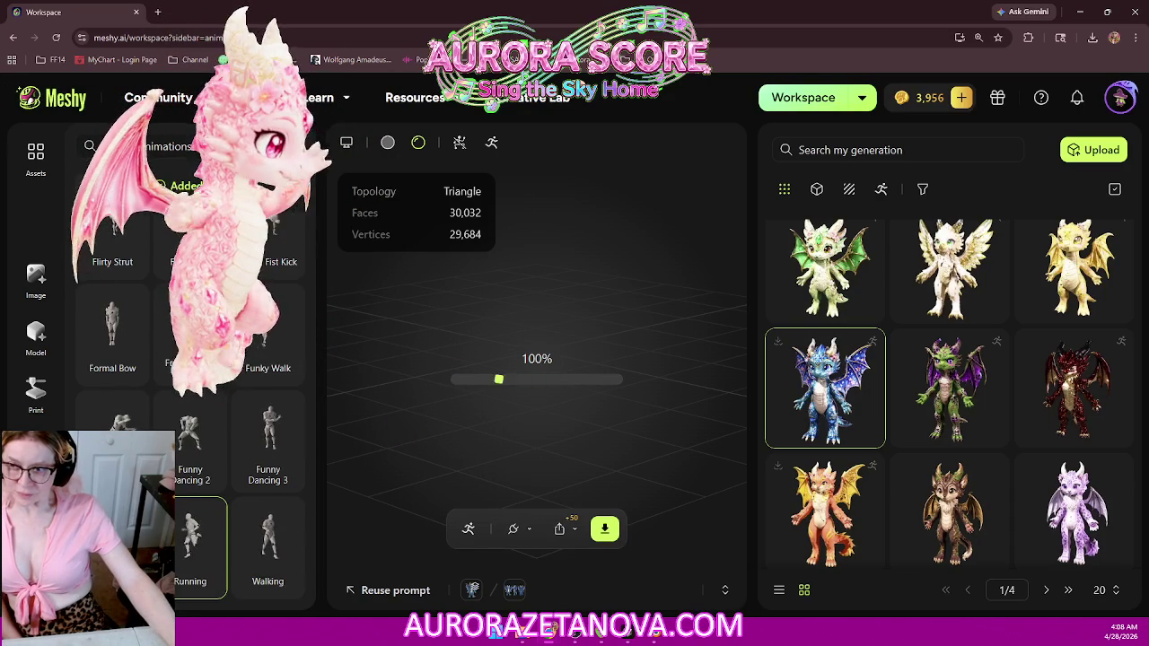
pyautogui.click(166, 146)
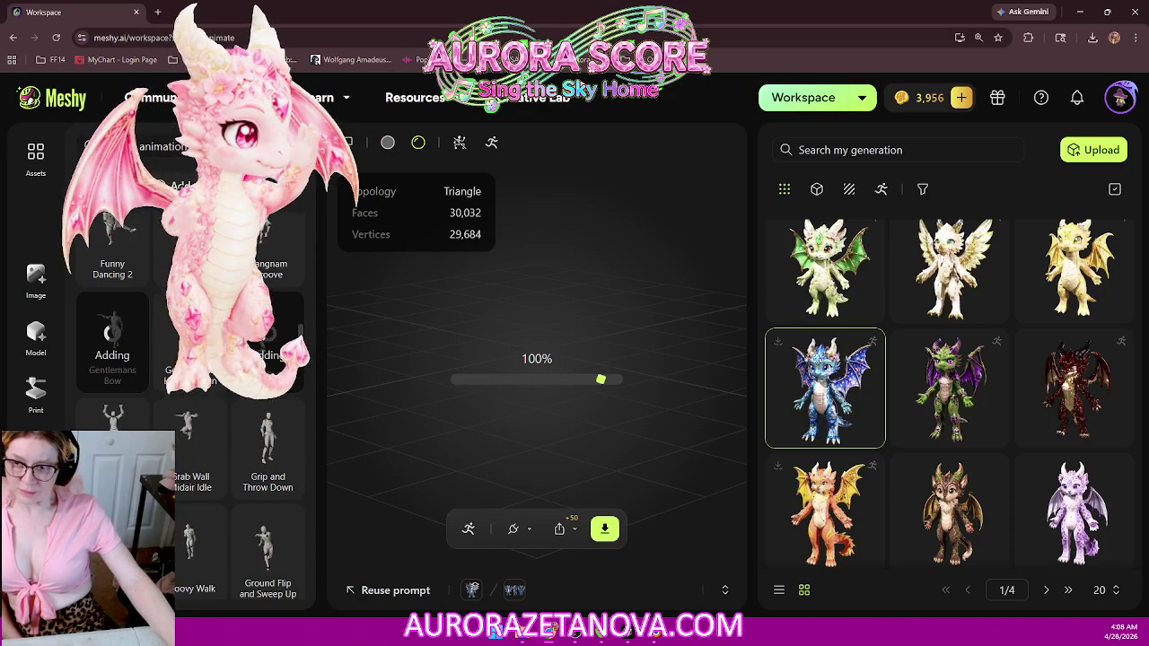
pyautogui.click(192, 175)
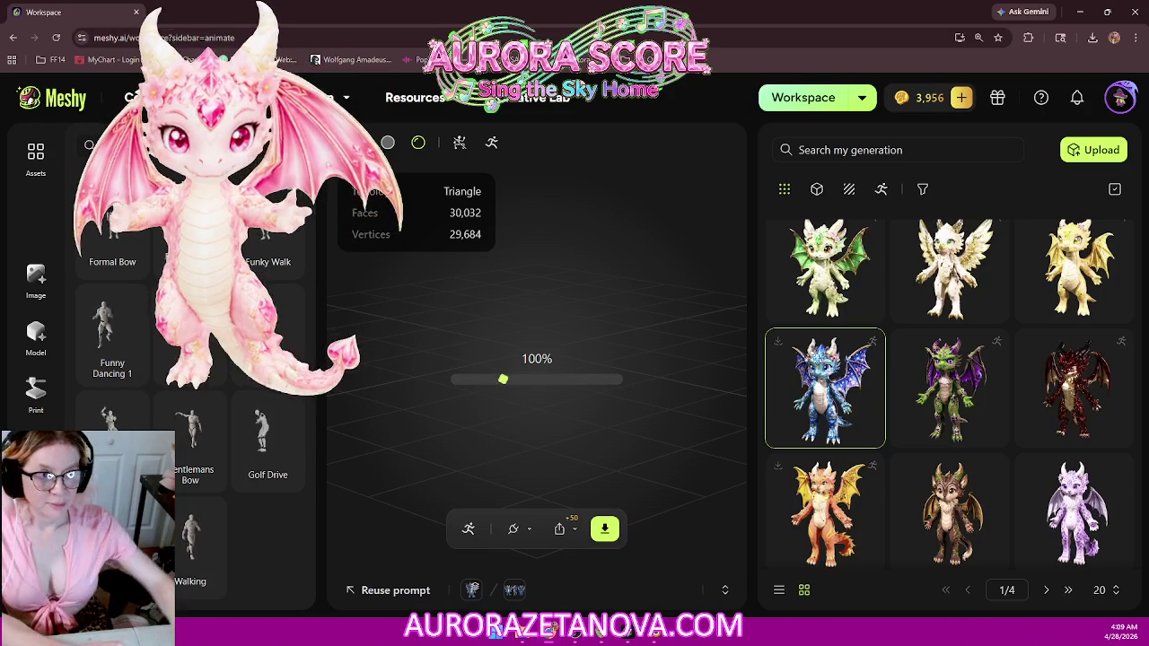
# Step: Show the browser's recent downloads listing the Starry Blossom Dragon zip packages
pyautogui.click(1092, 38)
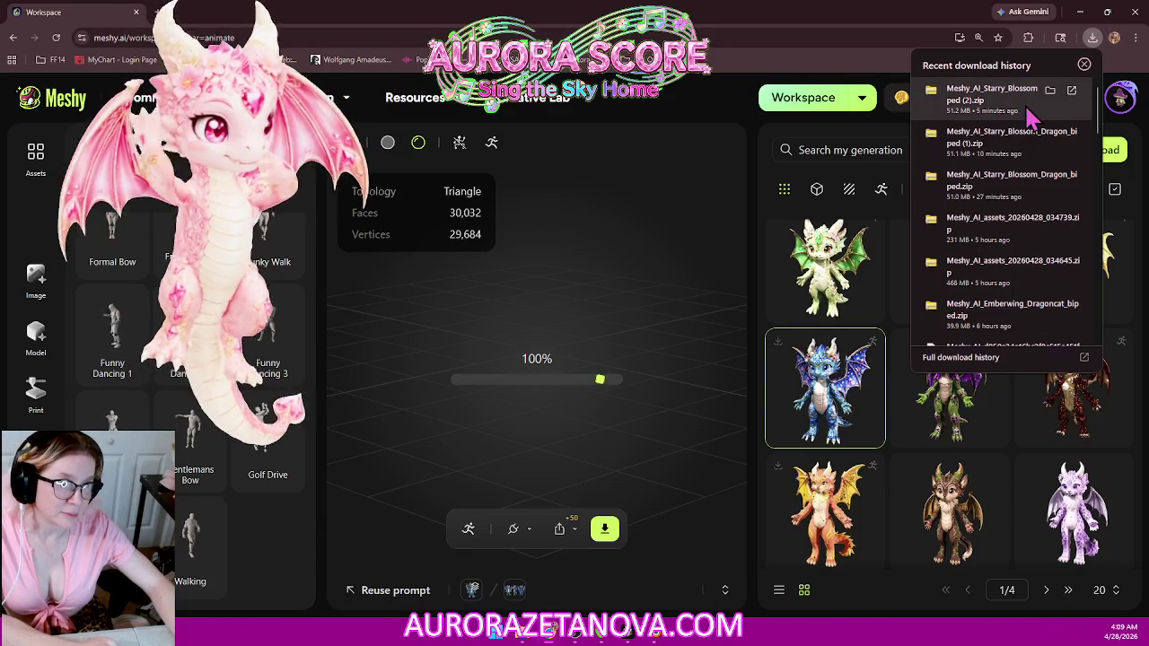
# Step: Open the dragon zip's inner folder showing both GLB names in full, and save the Blender scene
pyautogui.click(981, 106)
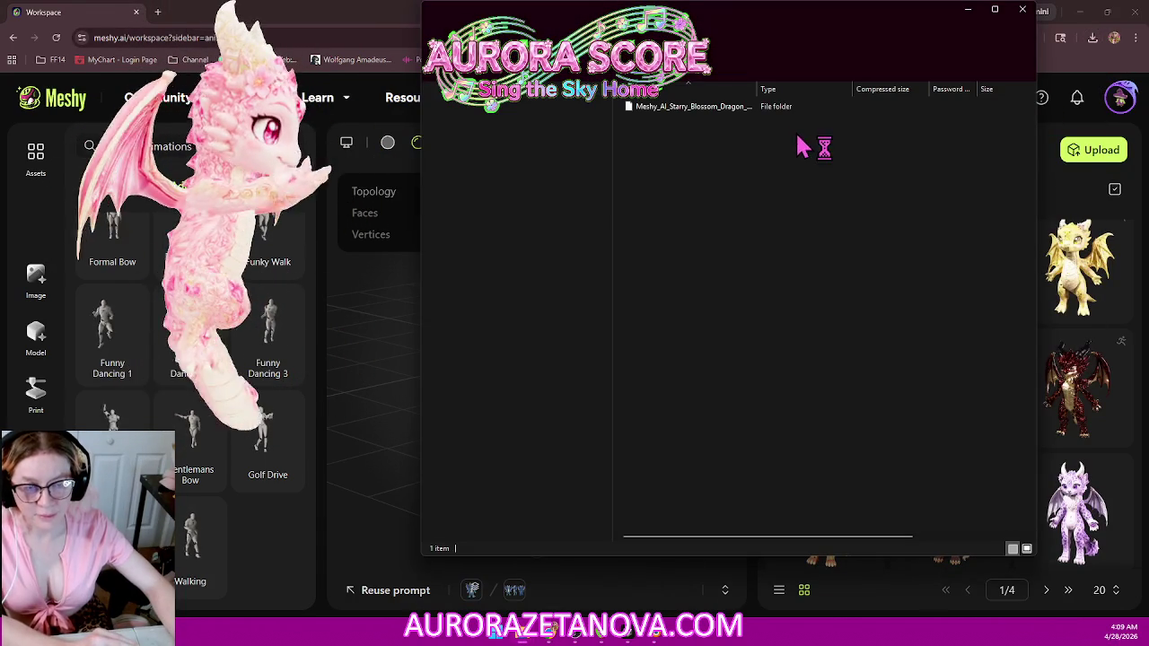
pyautogui.doubleClick(732, 113)
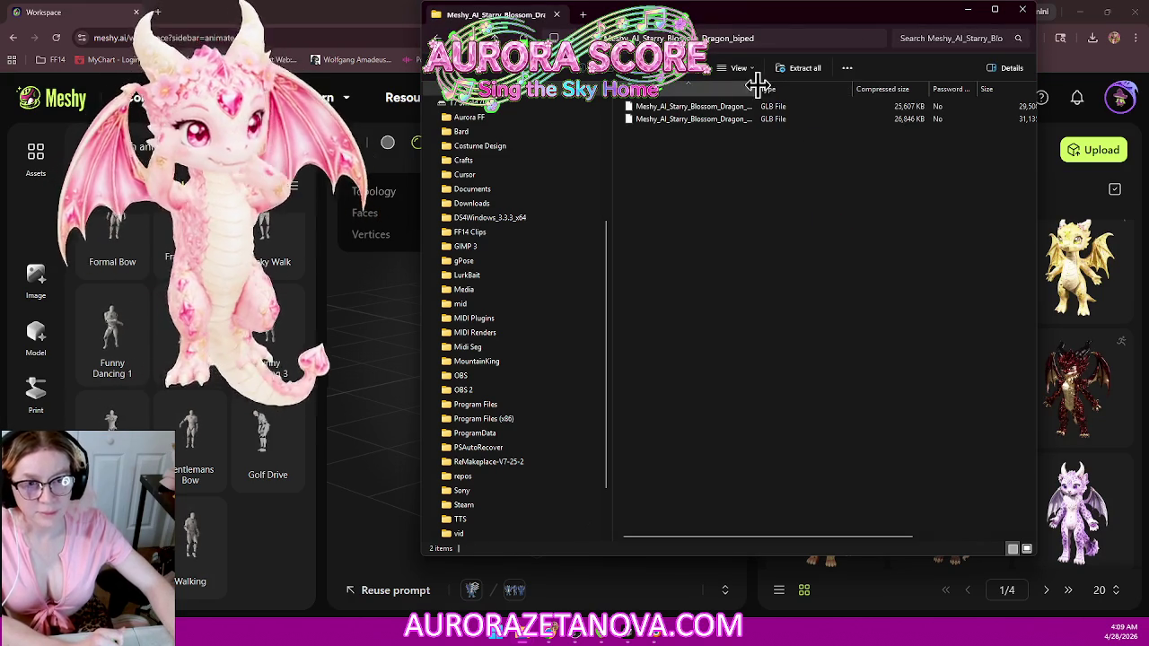
pyautogui.moveTo(760, 89); pyautogui.dragTo(937, 92)
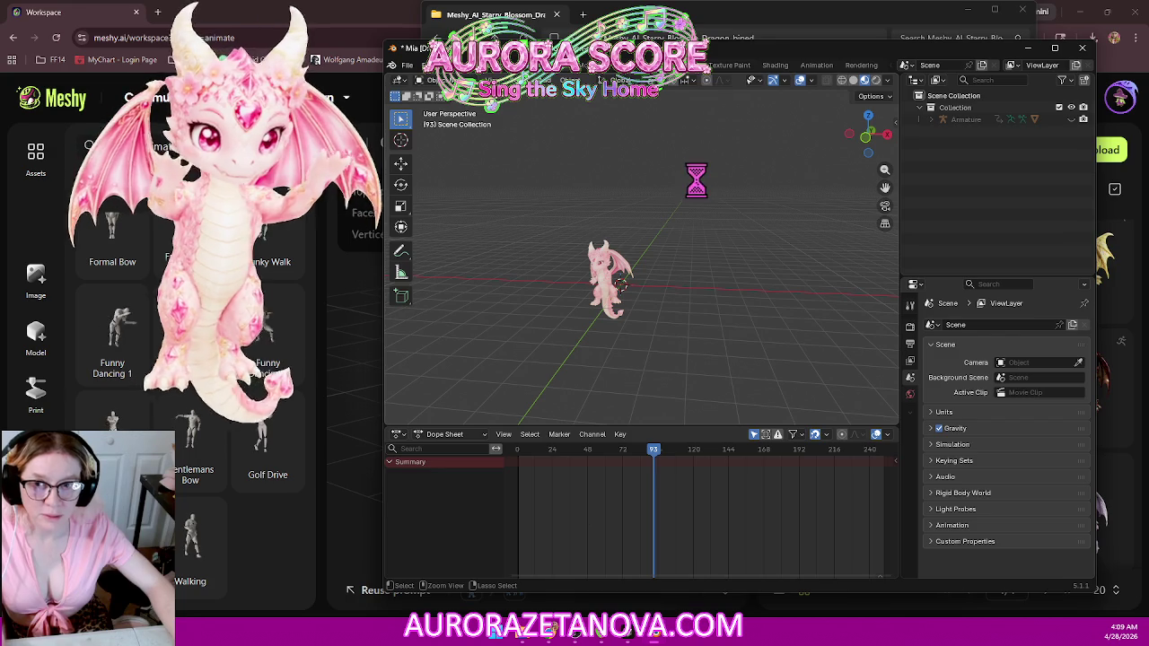
pyautogui.hotkey('ctrl', 's')
# Step: Start a new General file in Blender and delete its default camera, cube and light
pyautogui.click(407, 65)
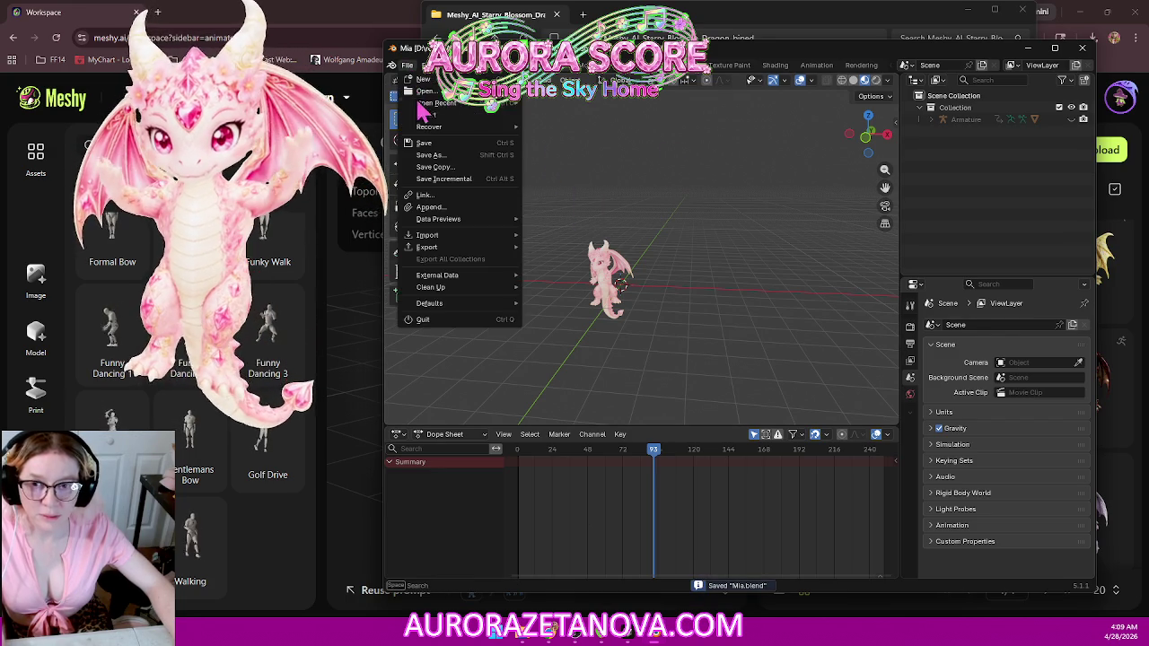
pyautogui.moveTo(423, 79)
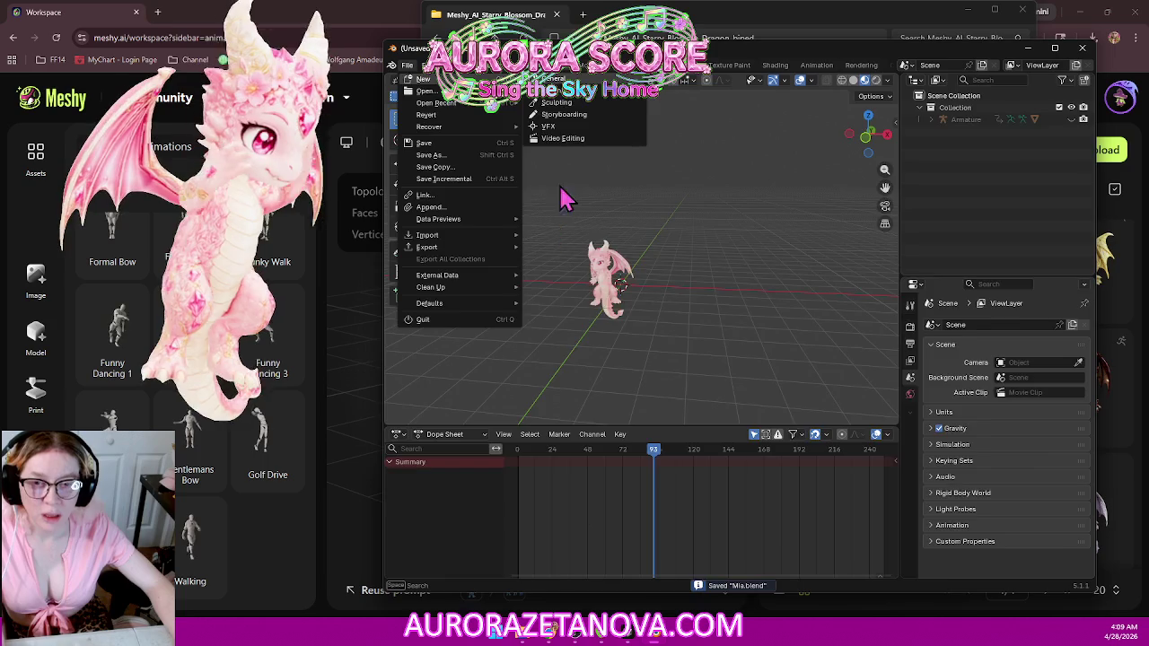
pyautogui.click(570, 91)
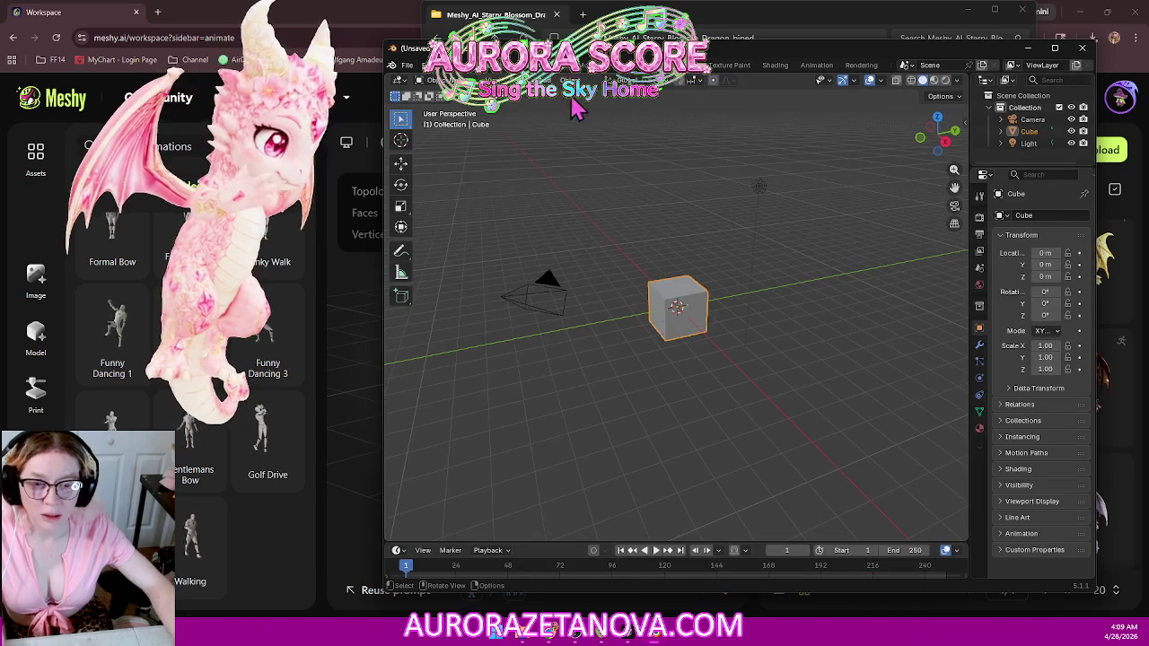
pyautogui.keyDown('ctrl'); pyautogui.click(1033, 119); pyautogui.keyUp('ctrl')
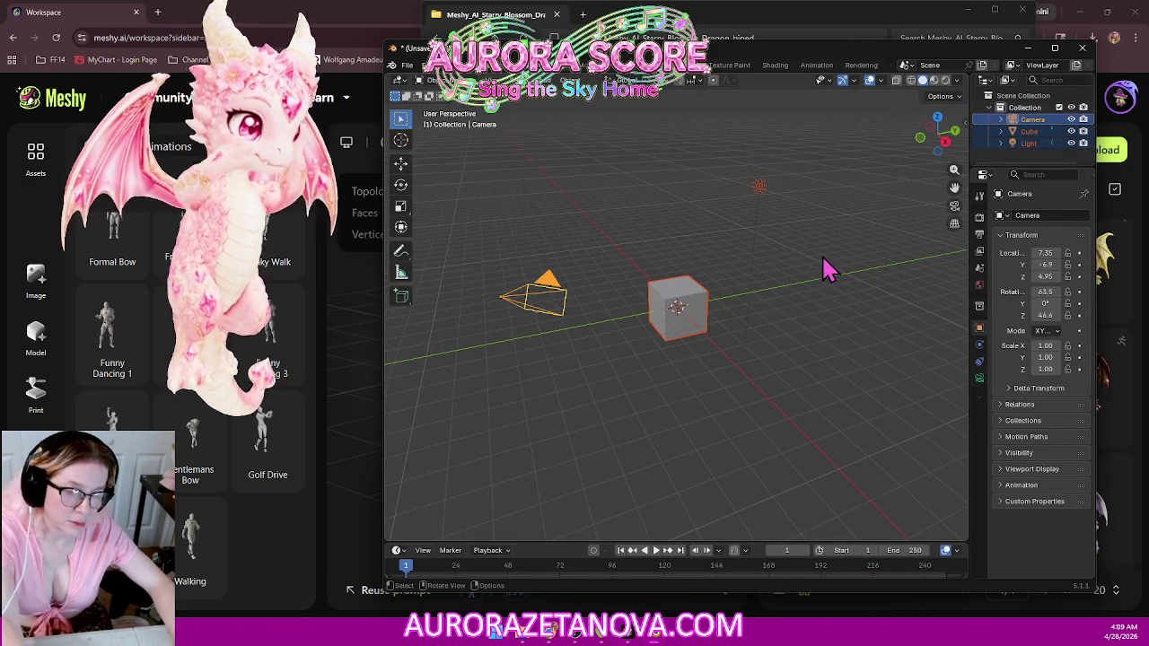
pyautogui.press('Delete')
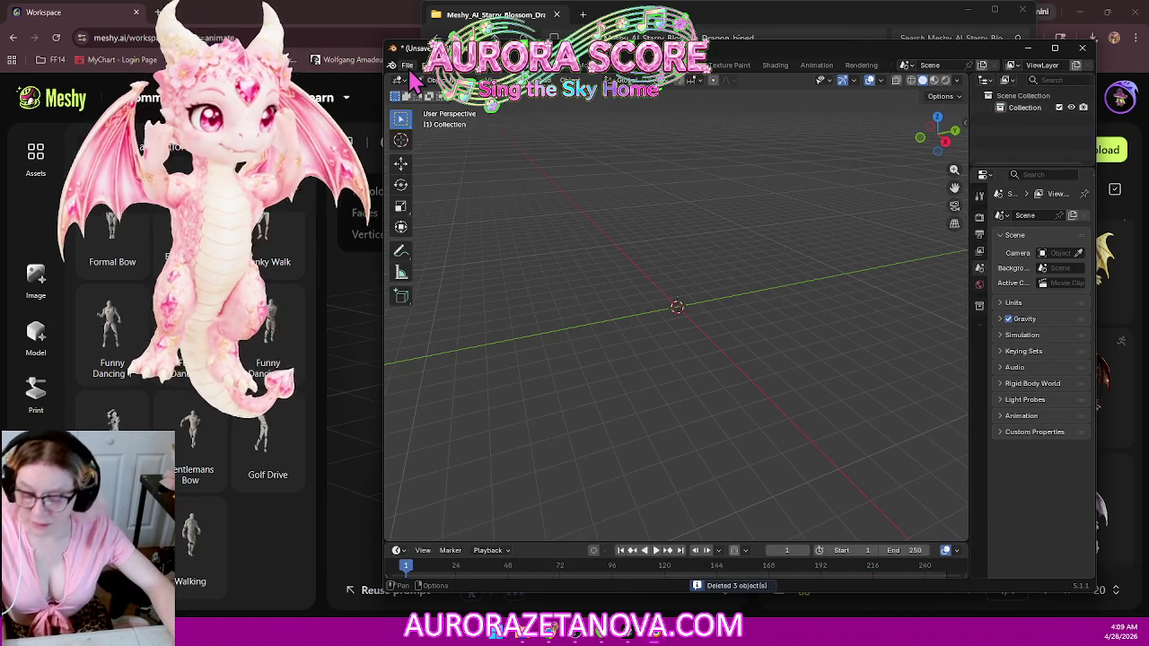
# Step: Begin a glTF 2.0 import, then close the import file browser
pyautogui.click(409, 66)
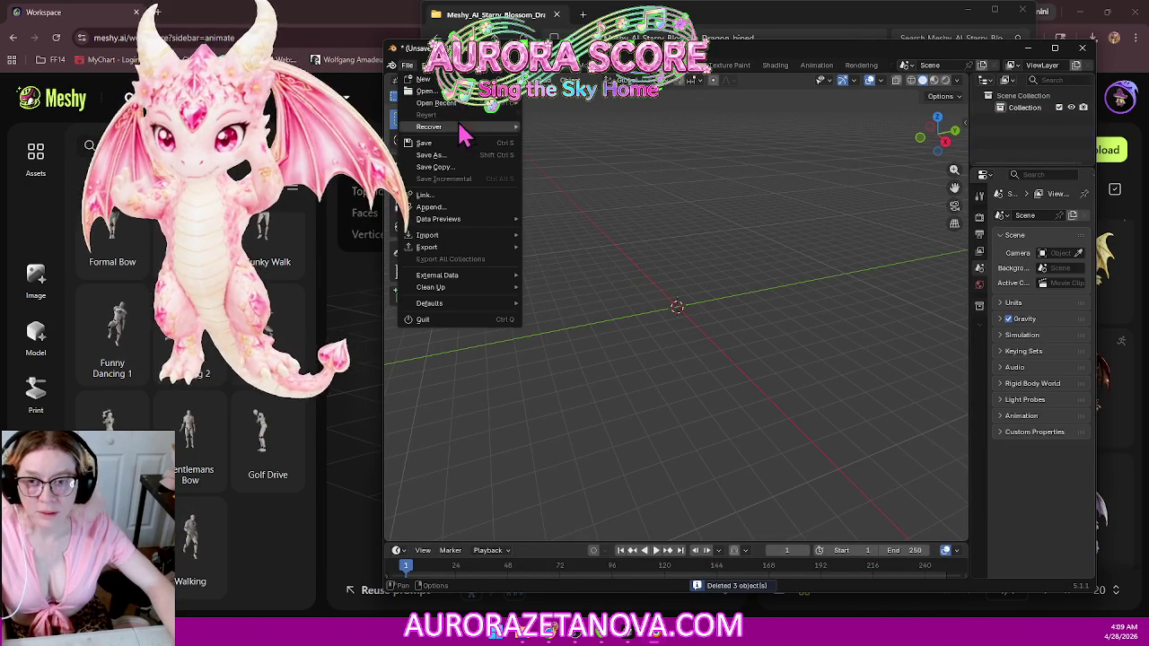
pyautogui.moveTo(427, 234)
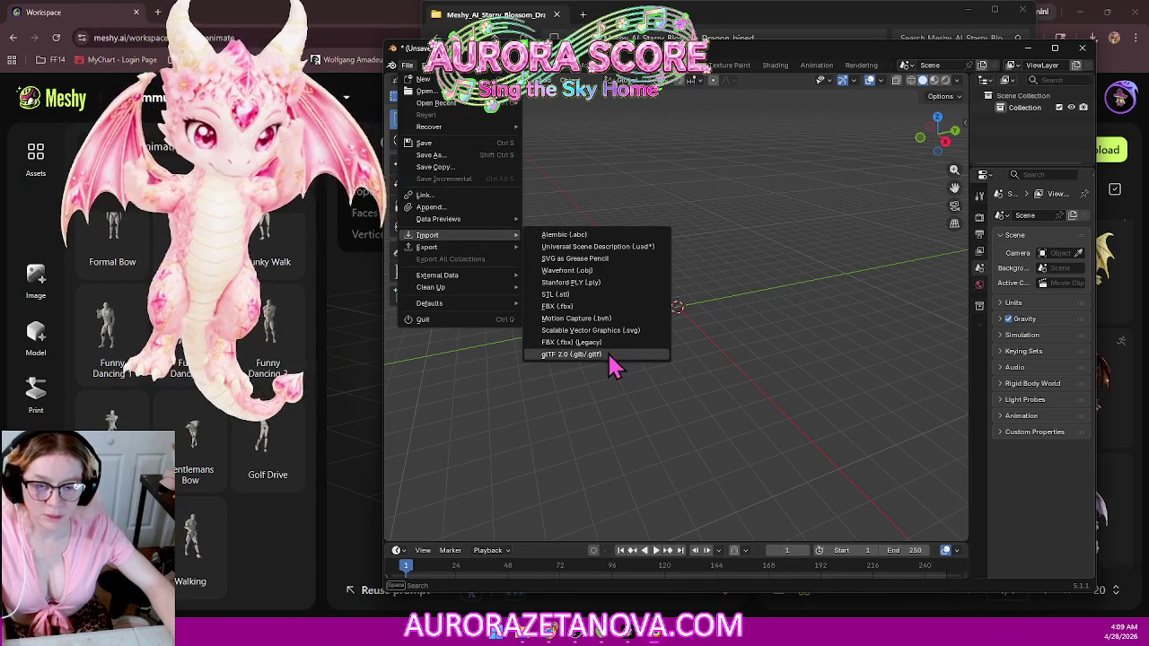
pyautogui.click(603, 354)
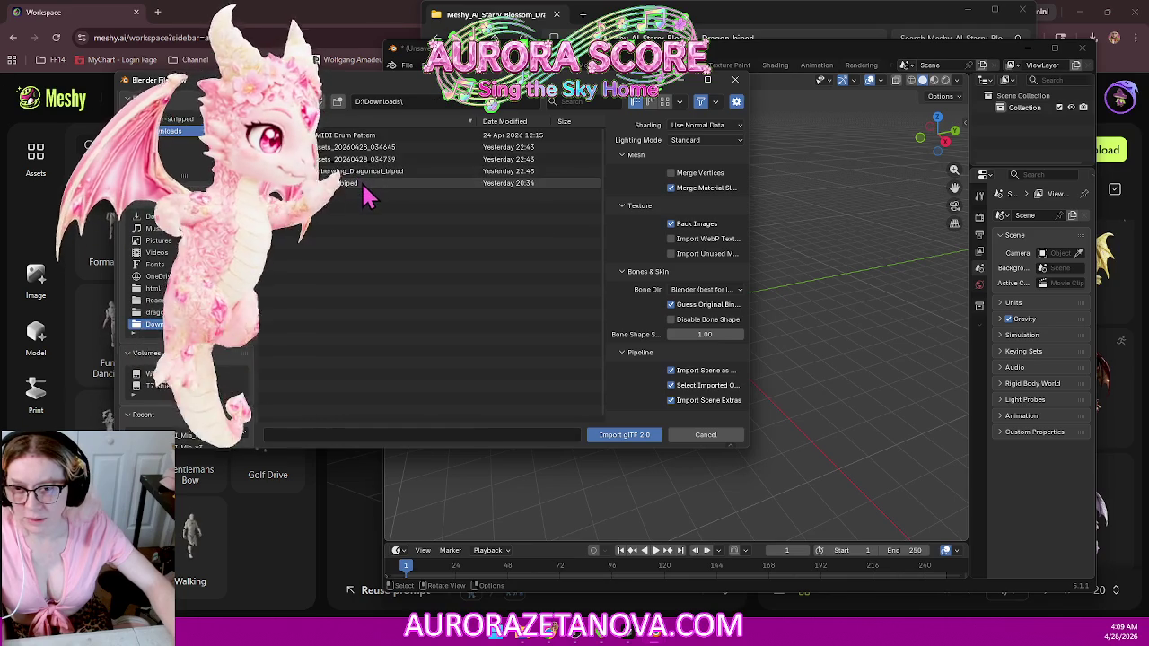
pyautogui.click(735, 79)
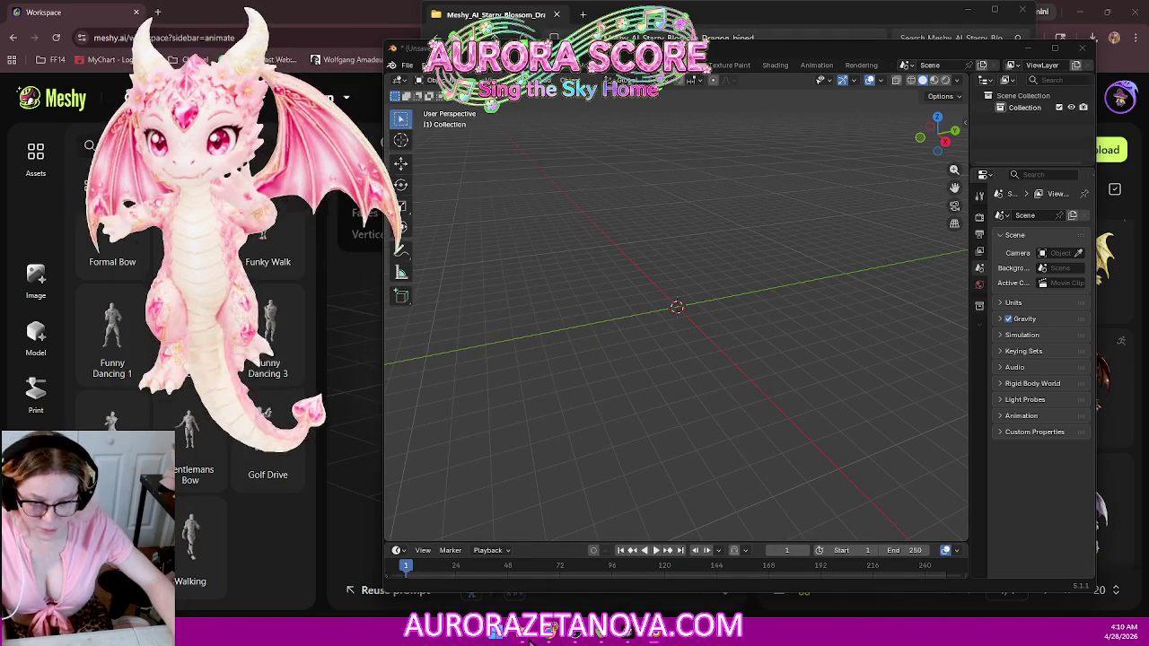
pyautogui.moveTo(525, 629)
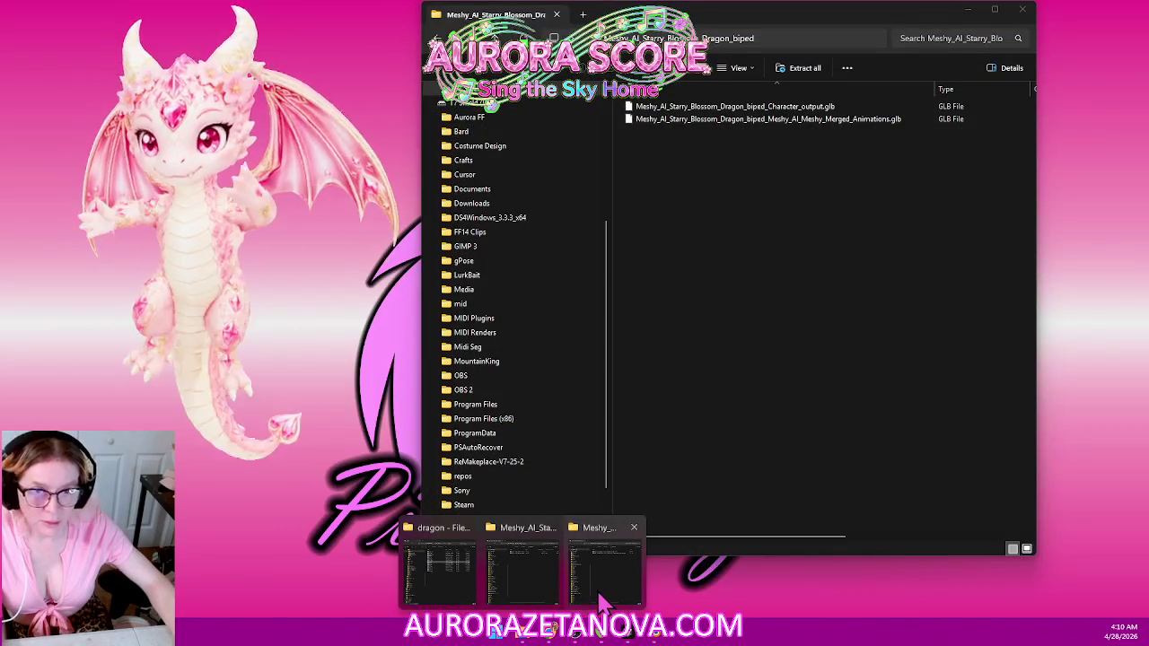
# Step: Bring the dragon files window back and go up to the Downloads folder
pyautogui.click(603, 601)
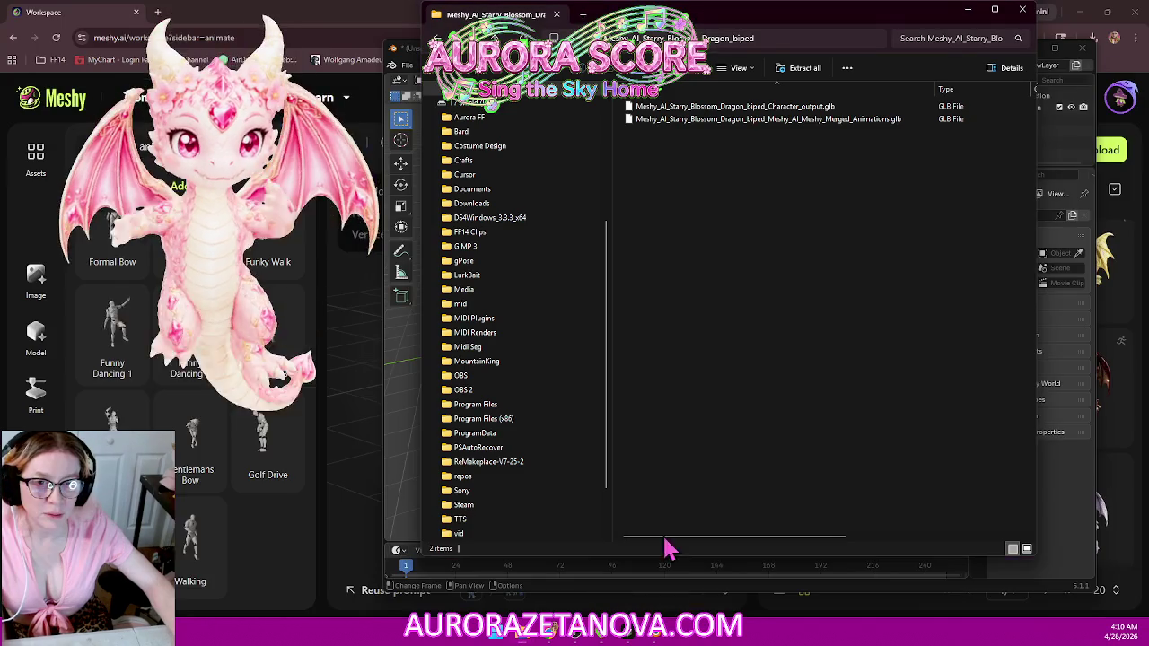
pyautogui.click(1022, 9)
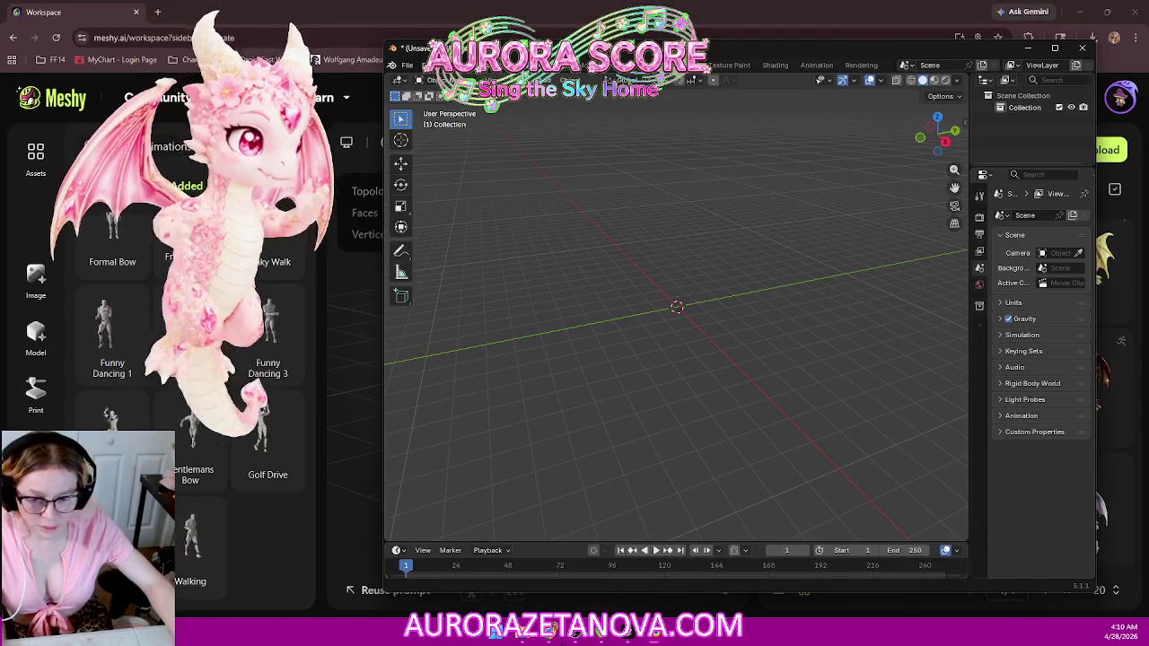
pyautogui.click(556, 597)
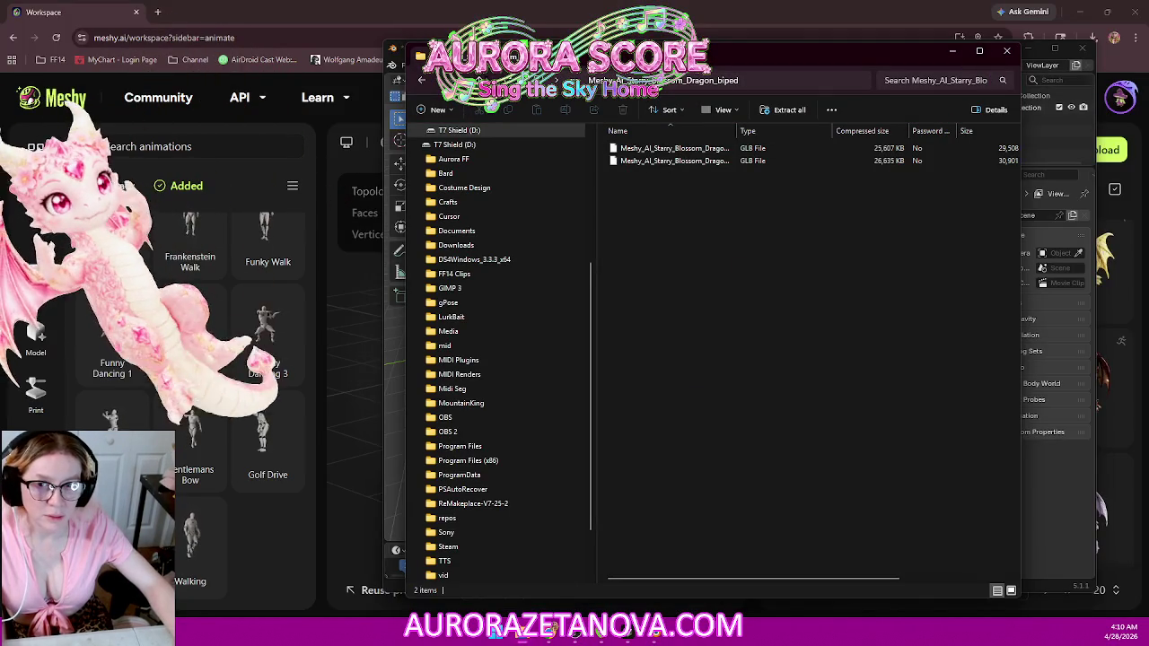
pyautogui.click(666, 85)
pyautogui.click(611, 80)
pyautogui.click(758, 352)
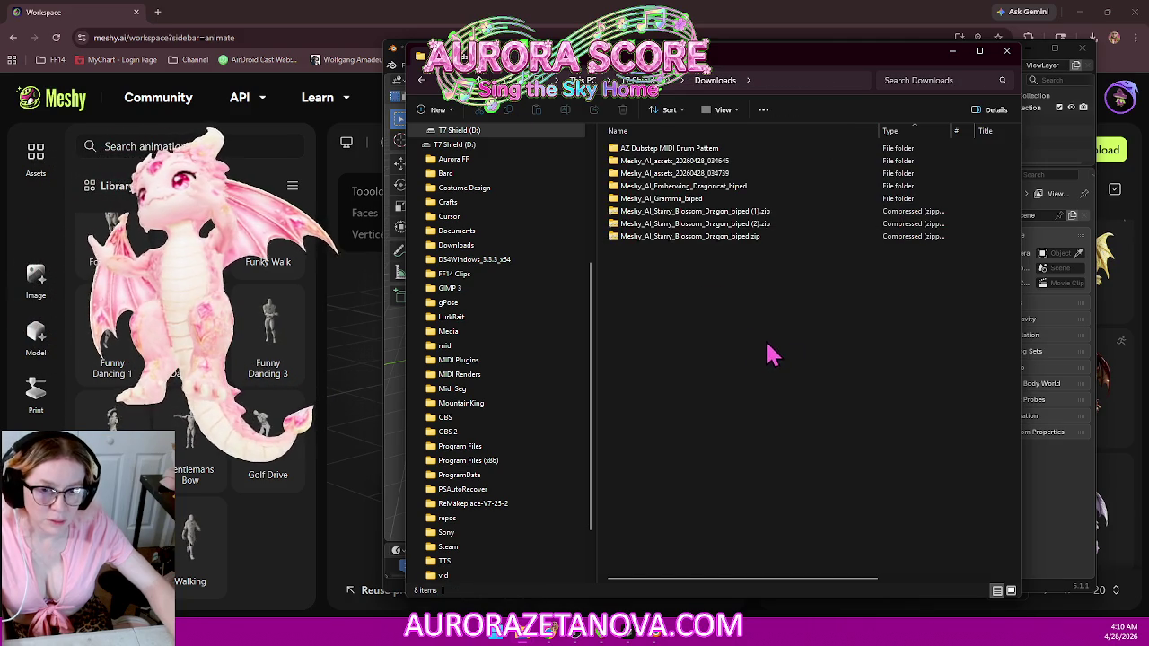
# Step: Delete the five old folders from Downloads
pyautogui.click(761, 226)
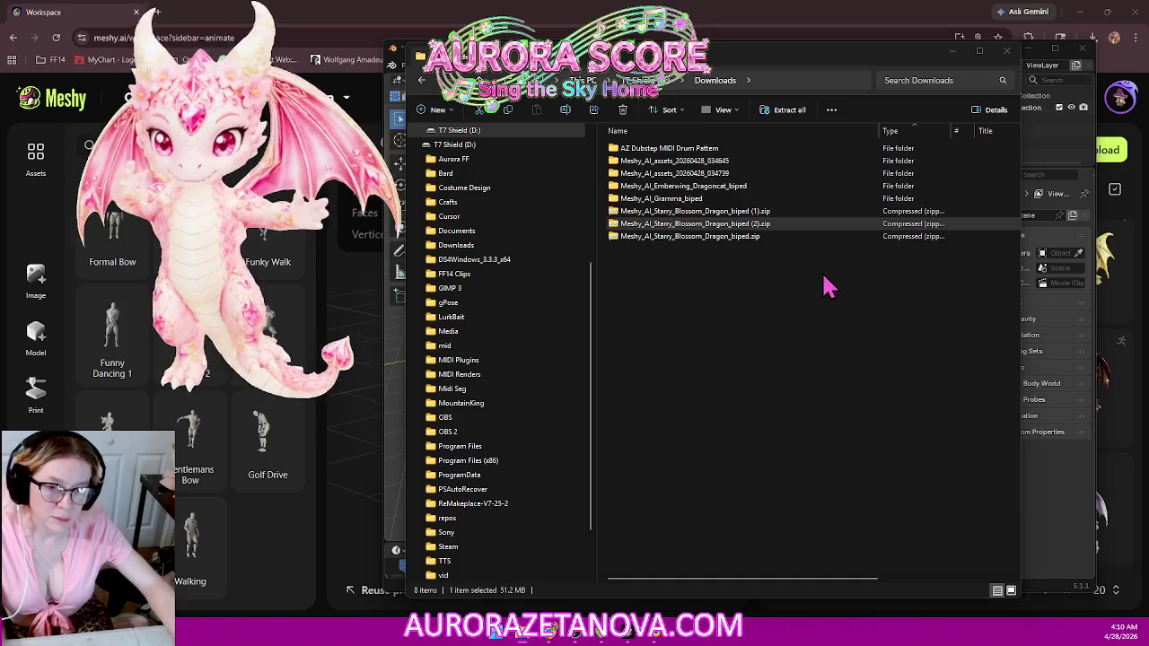
pyautogui.moveTo(727, 208); pyautogui.dragTo(732, 176)
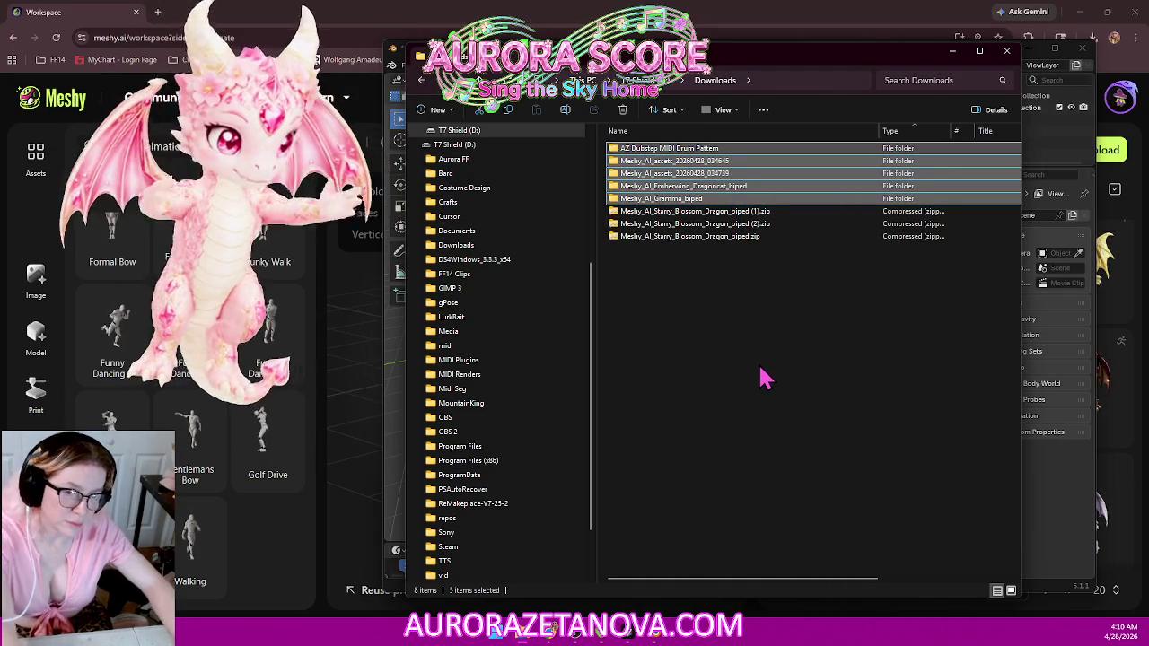
pyautogui.press('Delete')
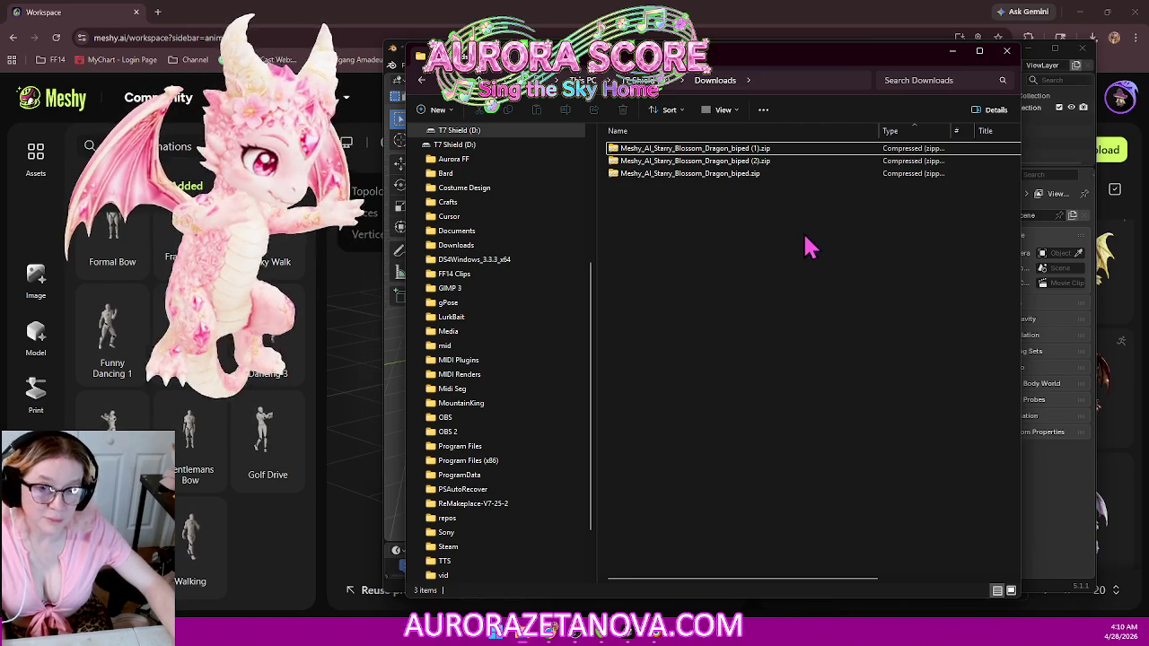
# Step: Extract the Starry Blossom Dragon (2) zip and open the new folder
pyautogui.click(763, 161)
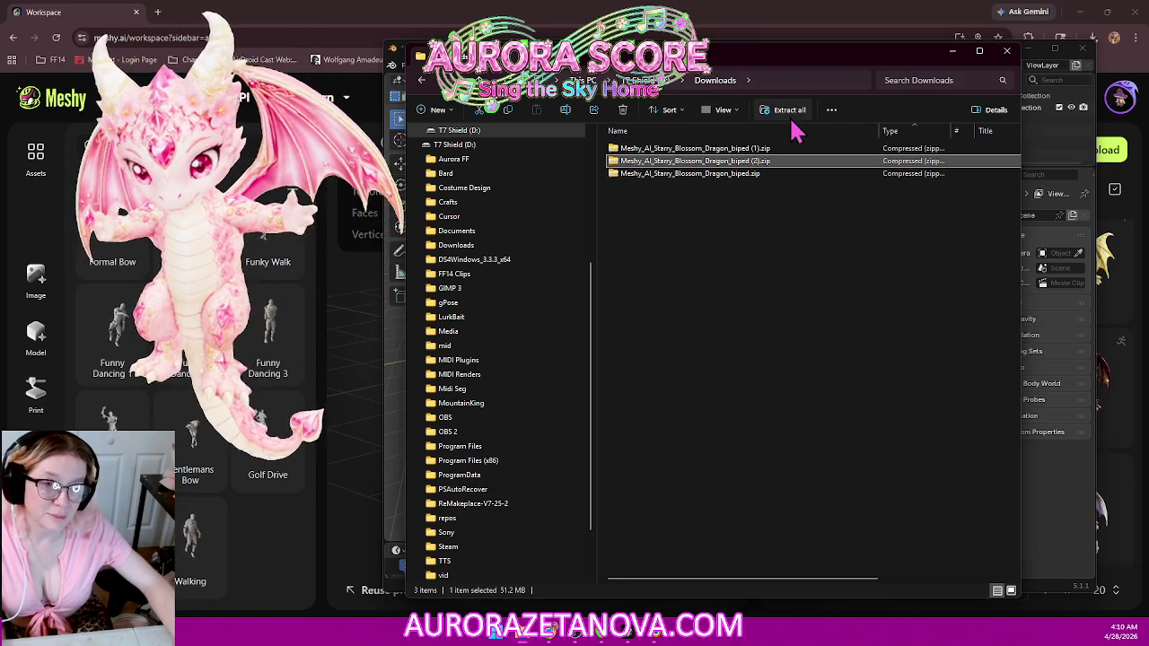
pyautogui.click(791, 116)
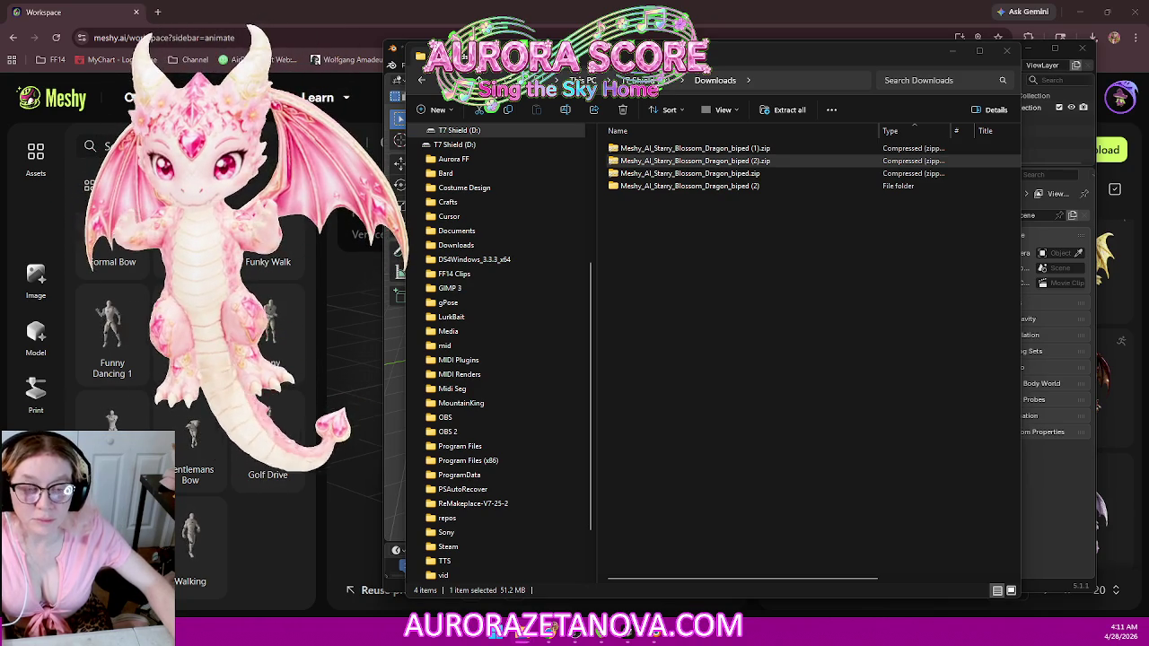
pyautogui.doubleClick(689, 189)
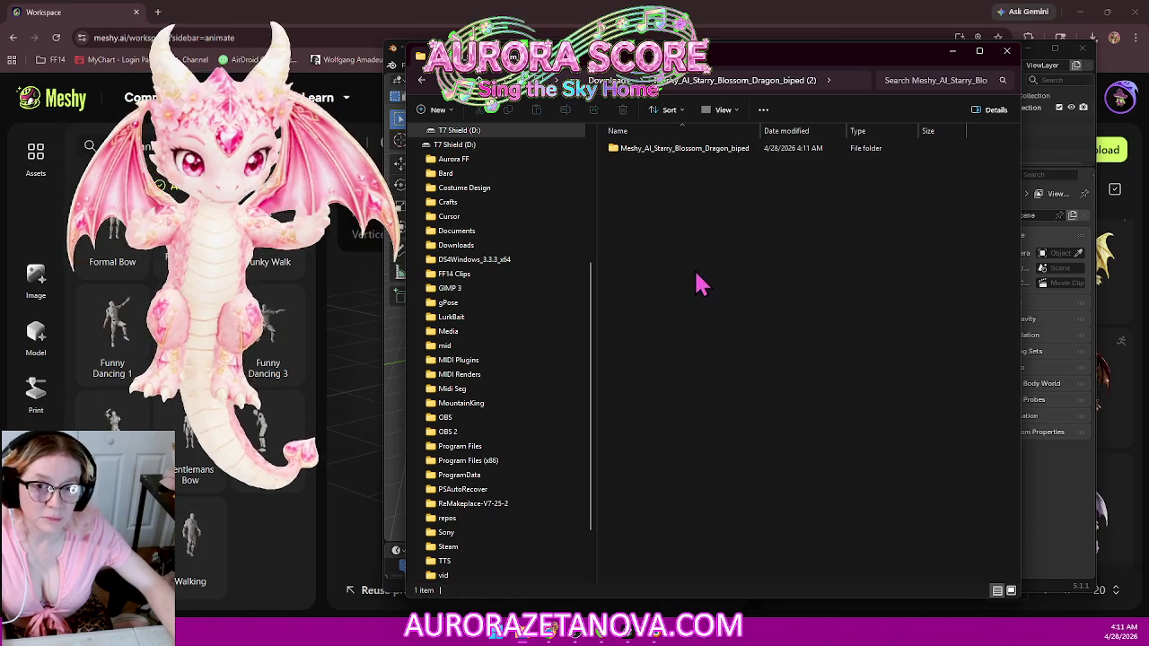
pyautogui.click(1048, 151)
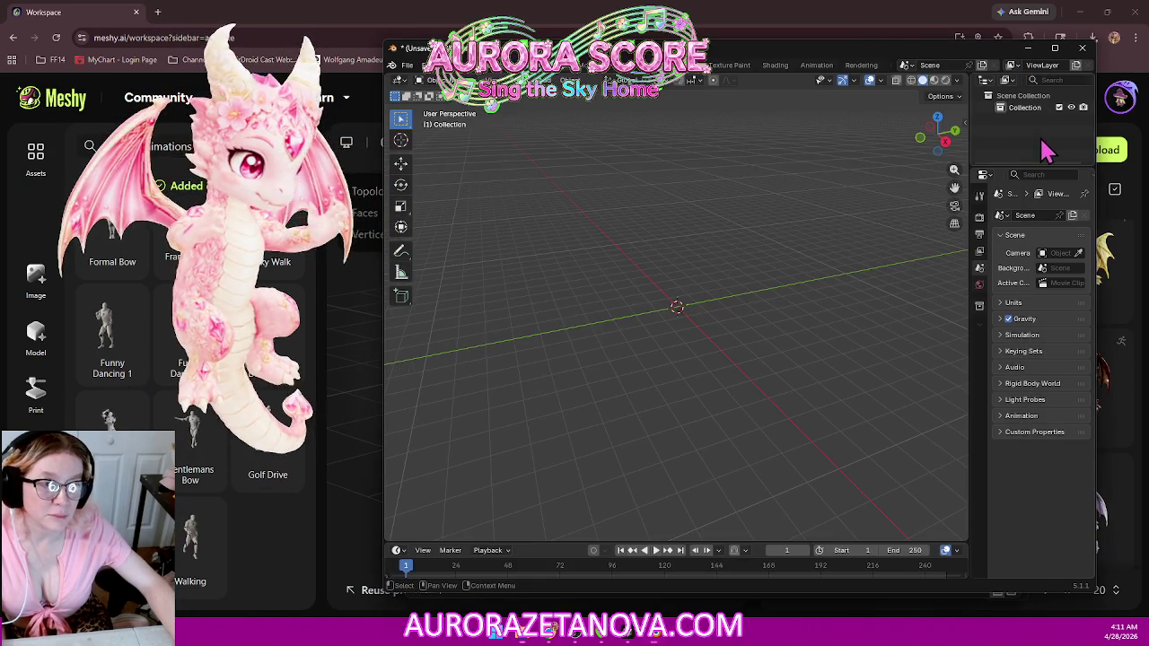
# Step: Import the Merged_Animations GLB from the extracted dragon_biped folder as glTF 2.0
pyautogui.click(407, 66)
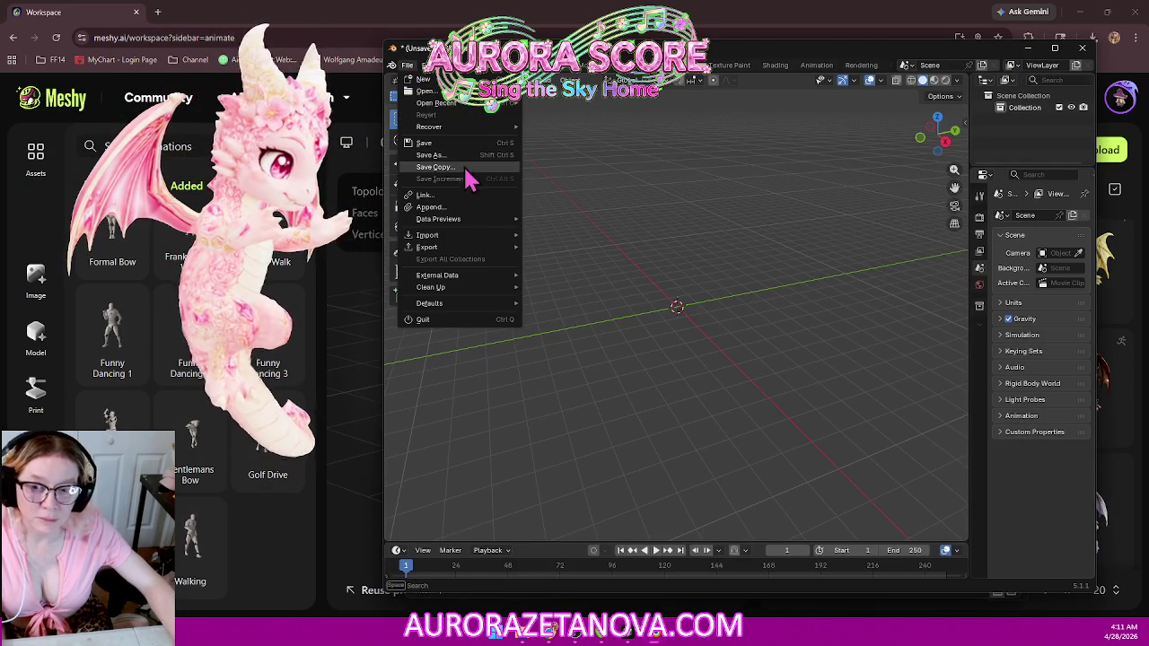
pyautogui.moveTo(427, 234)
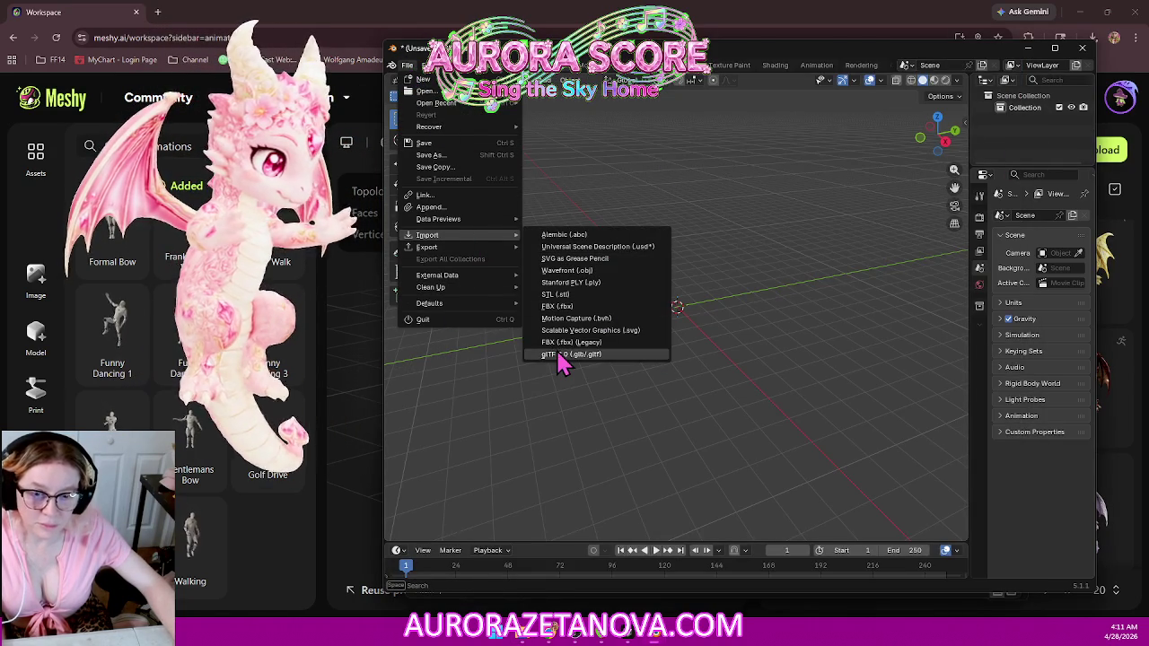
pyautogui.click(560, 356)
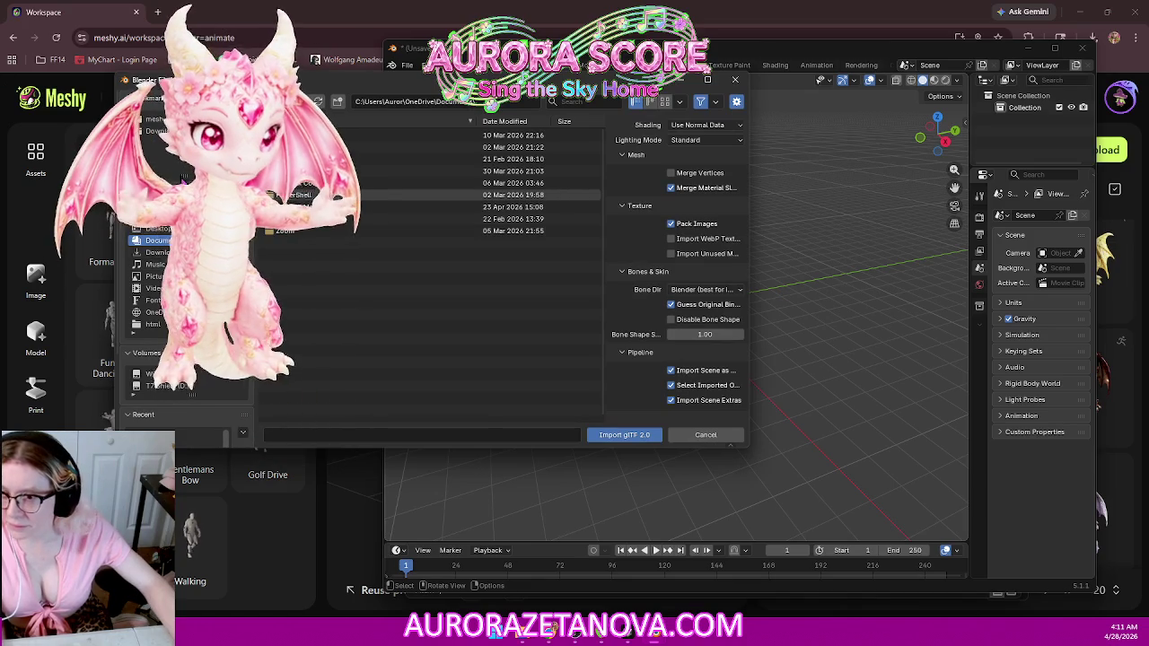
pyautogui.click(156, 252)
pyautogui.doubleClick(386, 134)
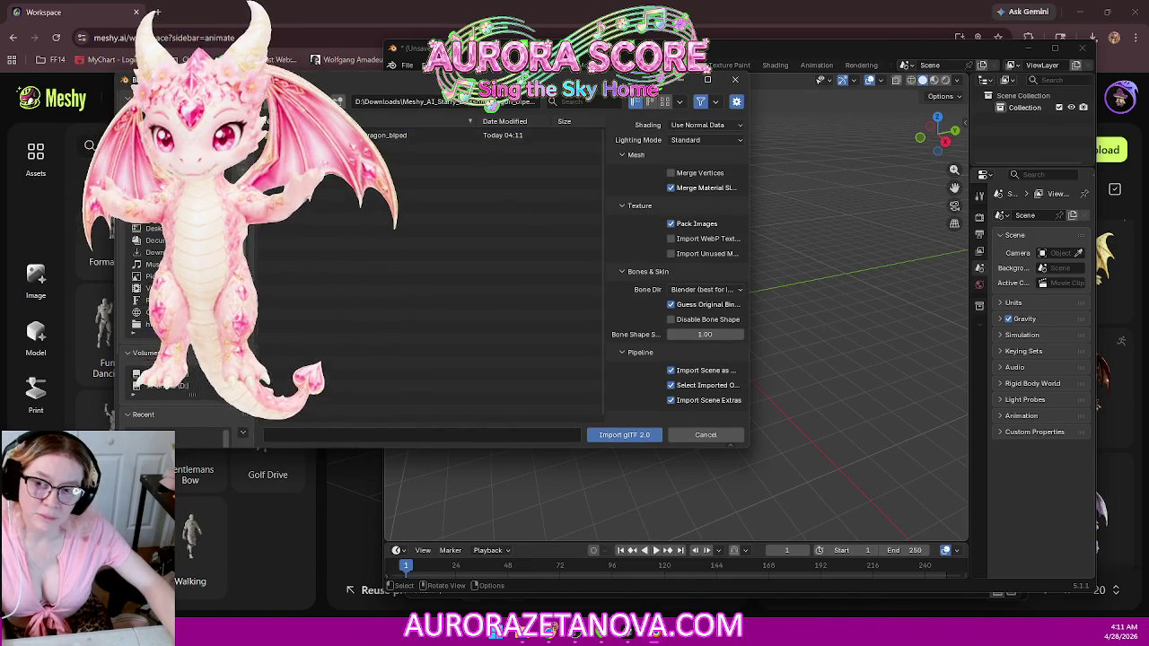
pyautogui.click(386, 135)
pyautogui.doubleClick(387, 135)
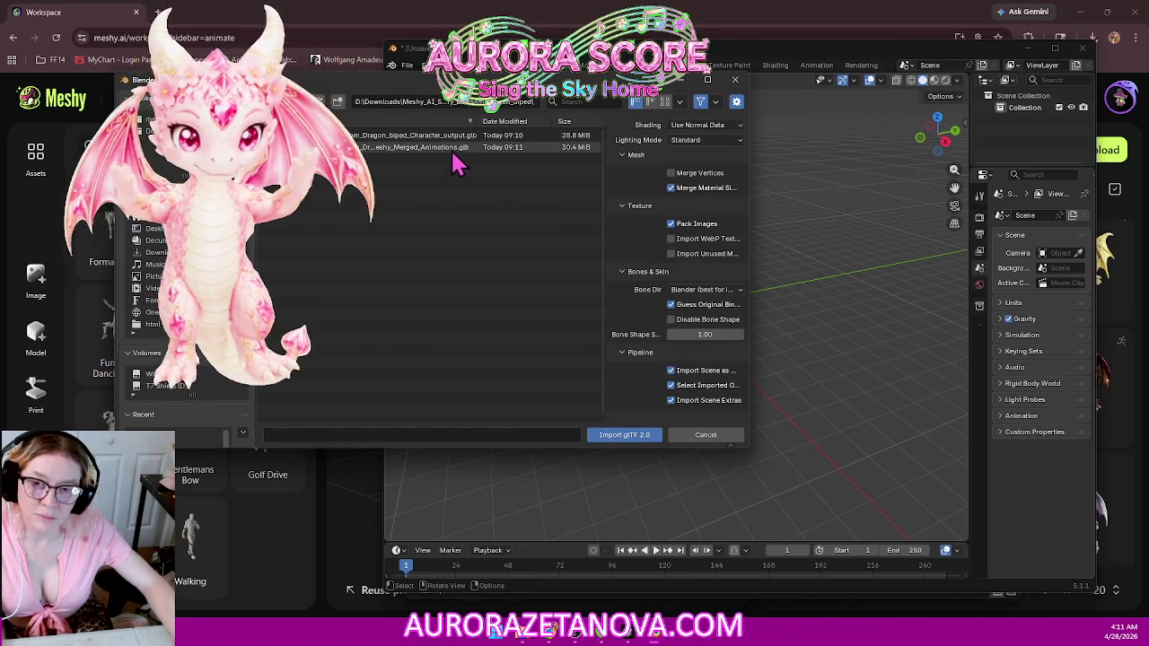
pyautogui.doubleClick(454, 149)
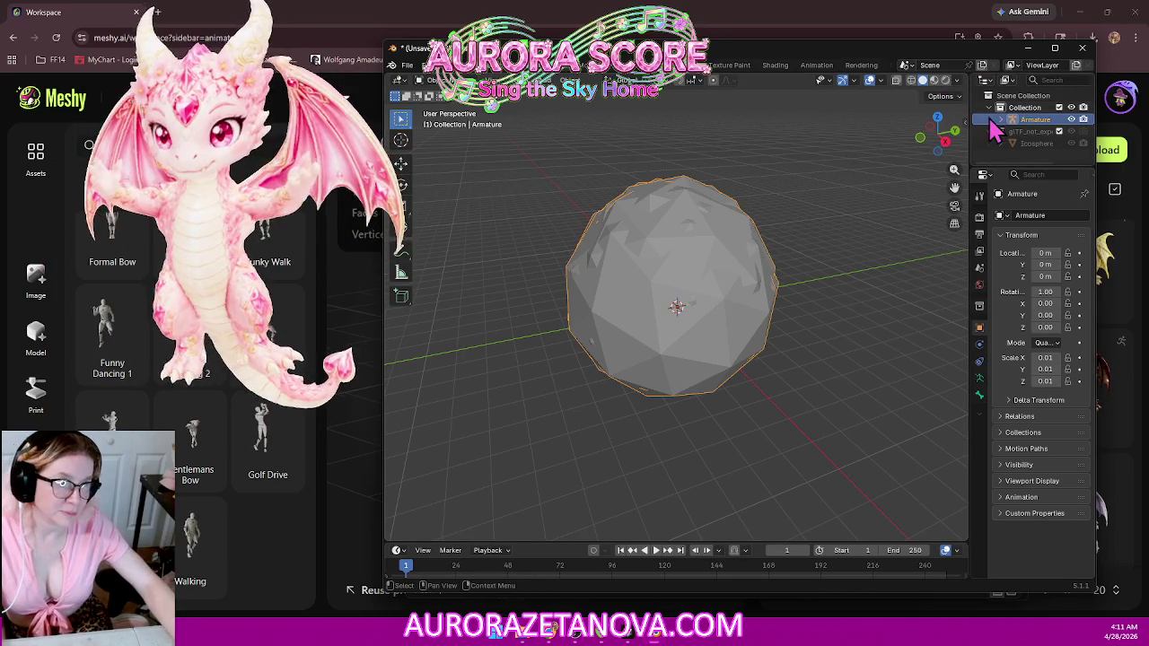
# Step: Enlarge the outliner and expand the Armature's animation data to show its tracks
pyautogui.moveTo(1012, 168); pyautogui.dragTo(1013, 317)
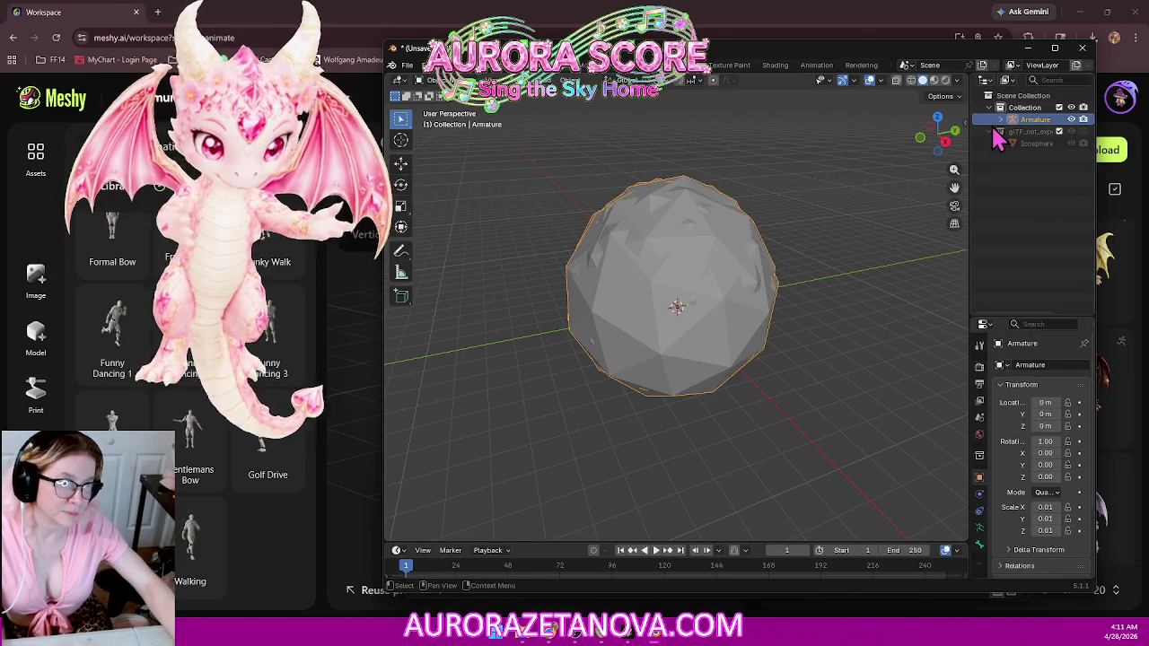
pyautogui.click(1001, 120)
pyautogui.click(1013, 132)
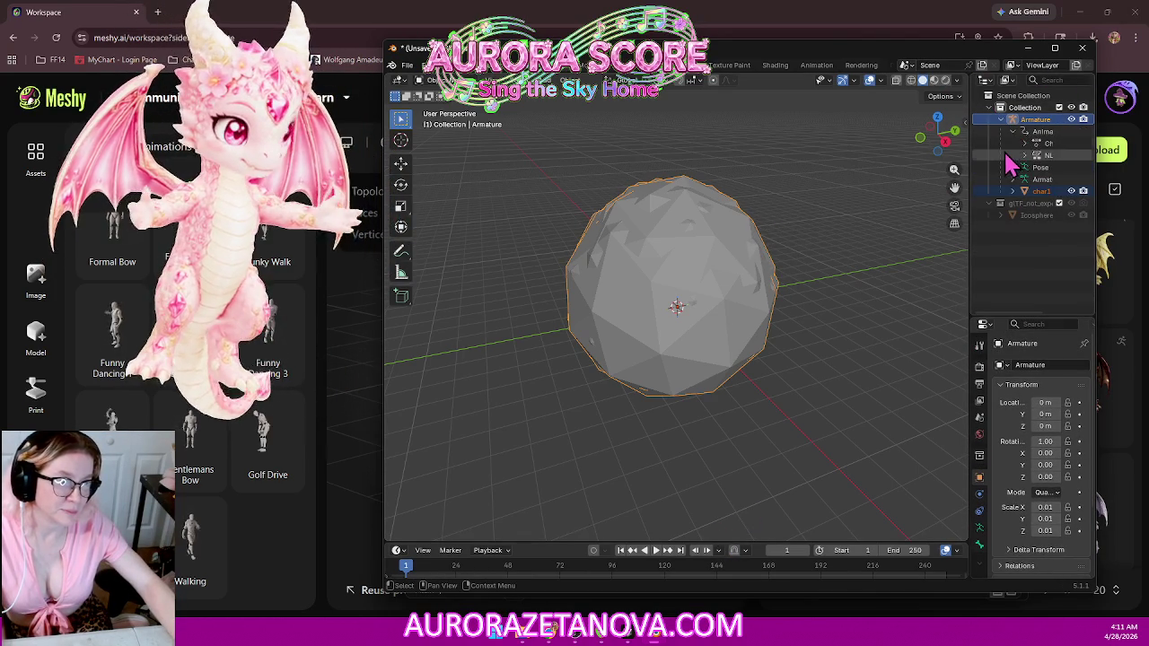
# Step: Check the imported dragon's NLA animation tracks (circle_crunch, Walking, Running, Dozing_Elderly), then minimize Blender
pyautogui.click(1024, 155)
pyautogui.moveTo(969, 162); pyautogui.dragTo(698, 162)
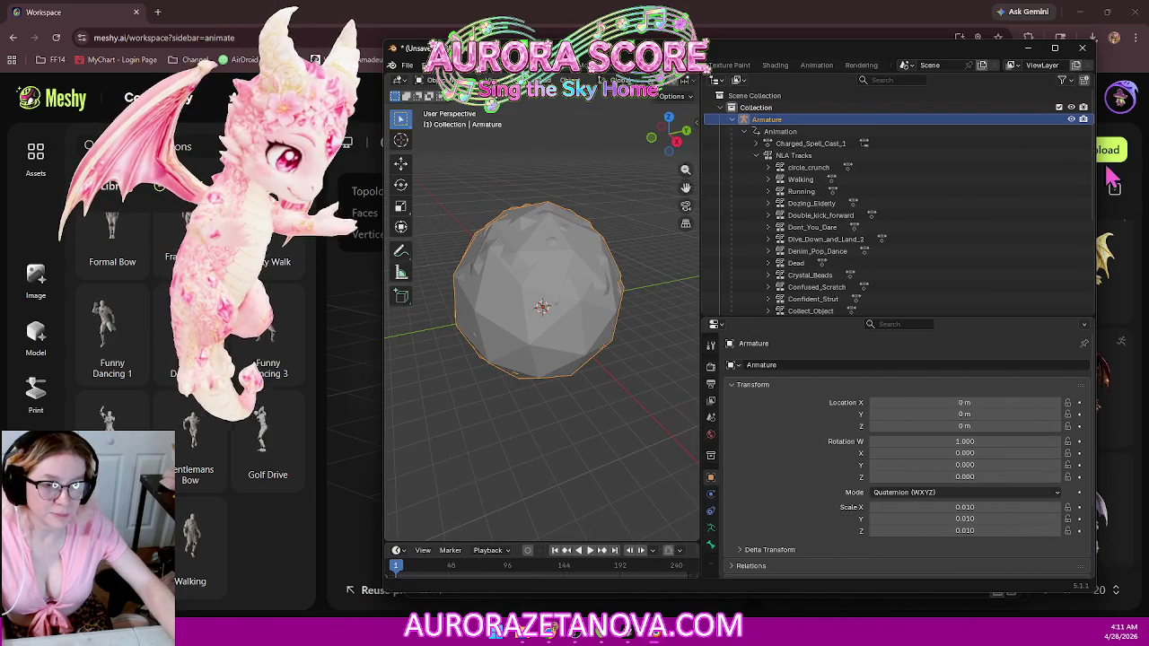
pyautogui.scroll(-3, 925, 207)
pyautogui.scroll(-3, 925, 206)
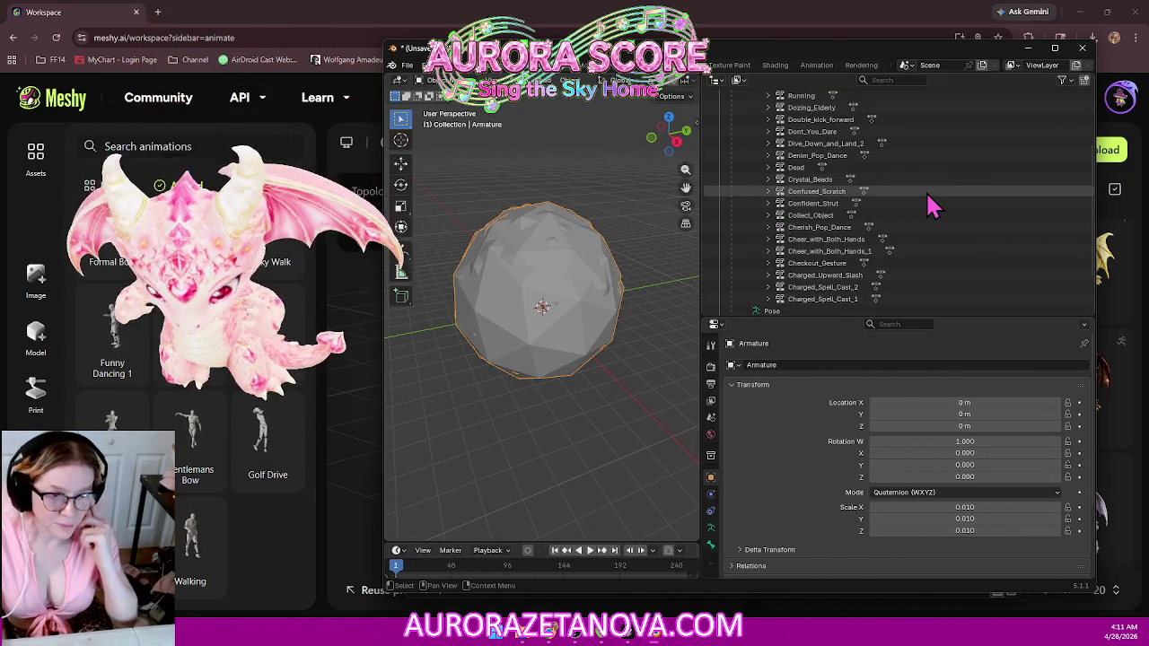
pyautogui.scroll(1, 898, 171)
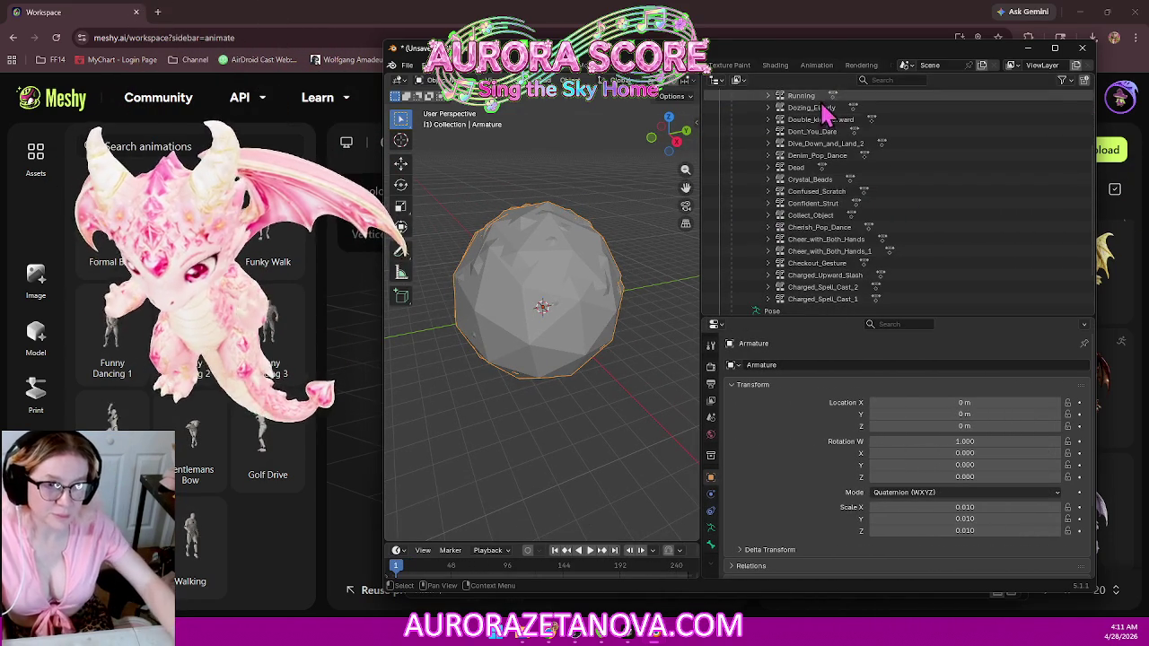
pyautogui.scroll(1, 901, 186)
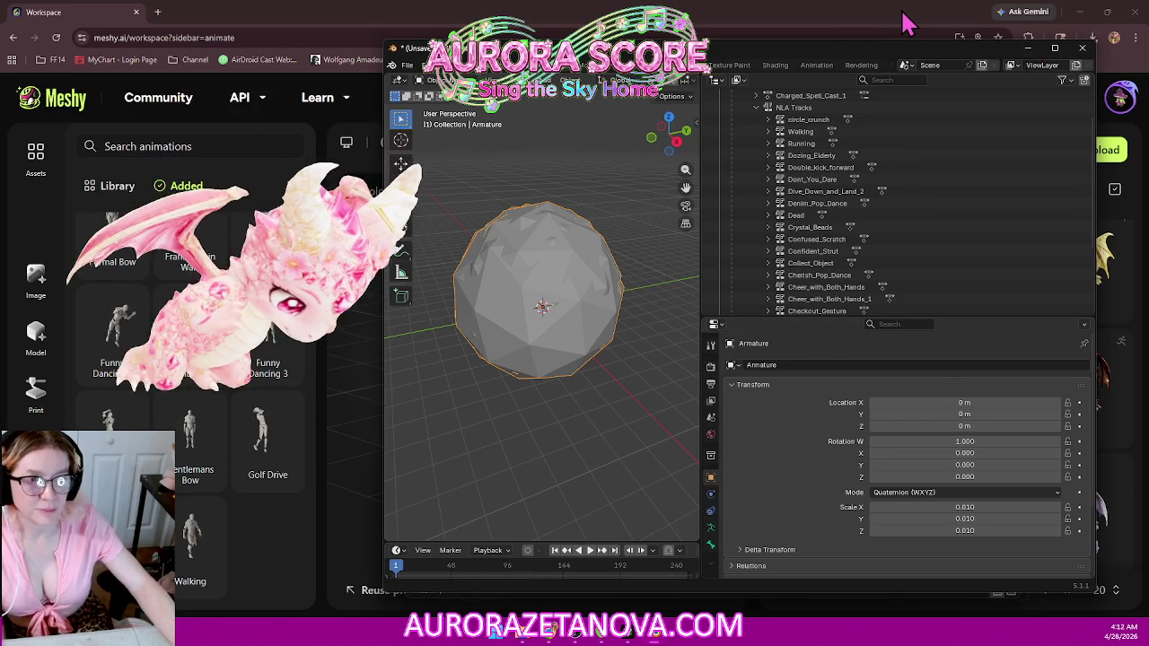
pyautogui.click(1029, 50)
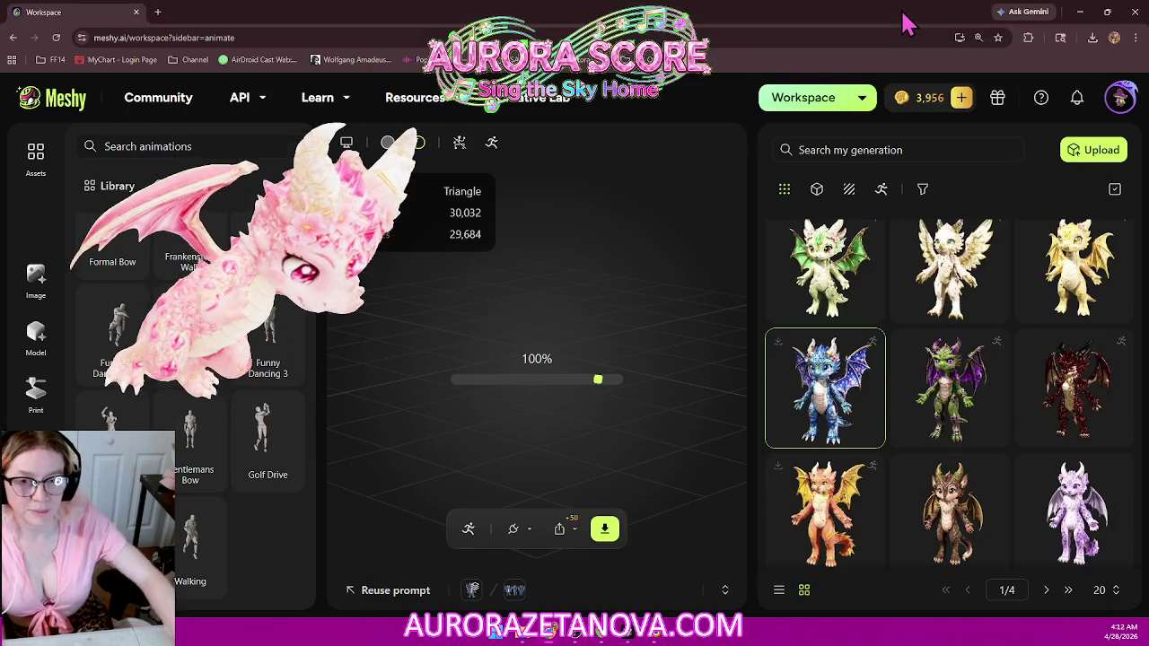
# Step: Download the rigged dragon as a single GLB with all added animations and confirm the 51.2 MB zip arrived
pyautogui.click(606, 531)
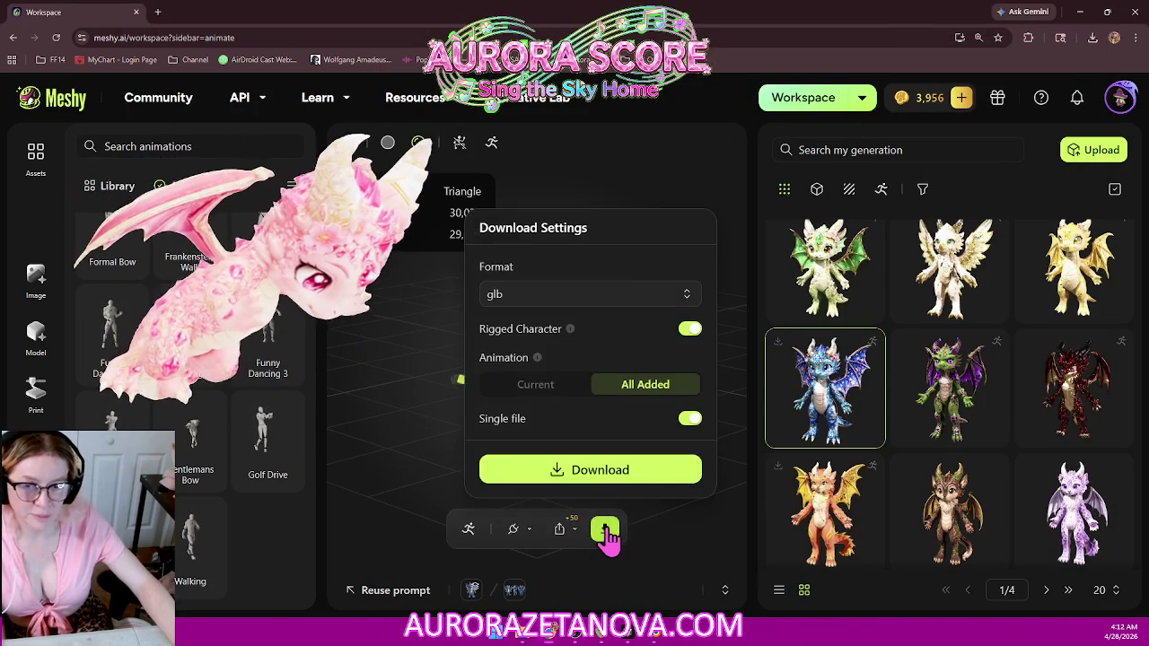
pyautogui.click(684, 475)
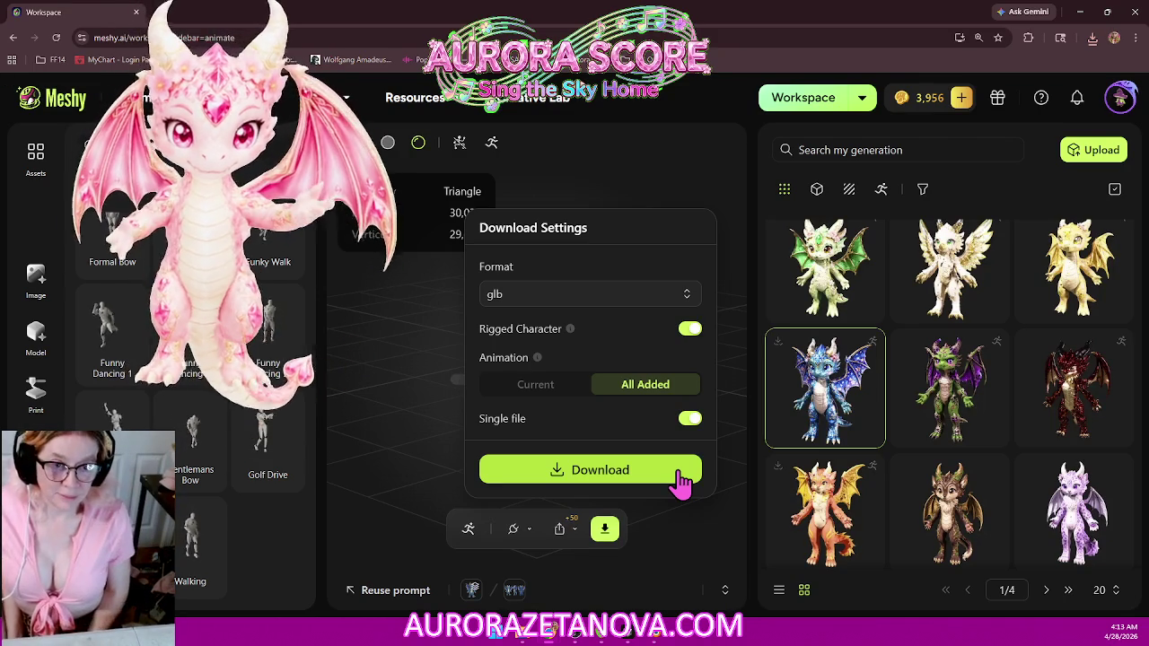
pyautogui.click(1094, 40)
pyautogui.moveTo(1006, 93)
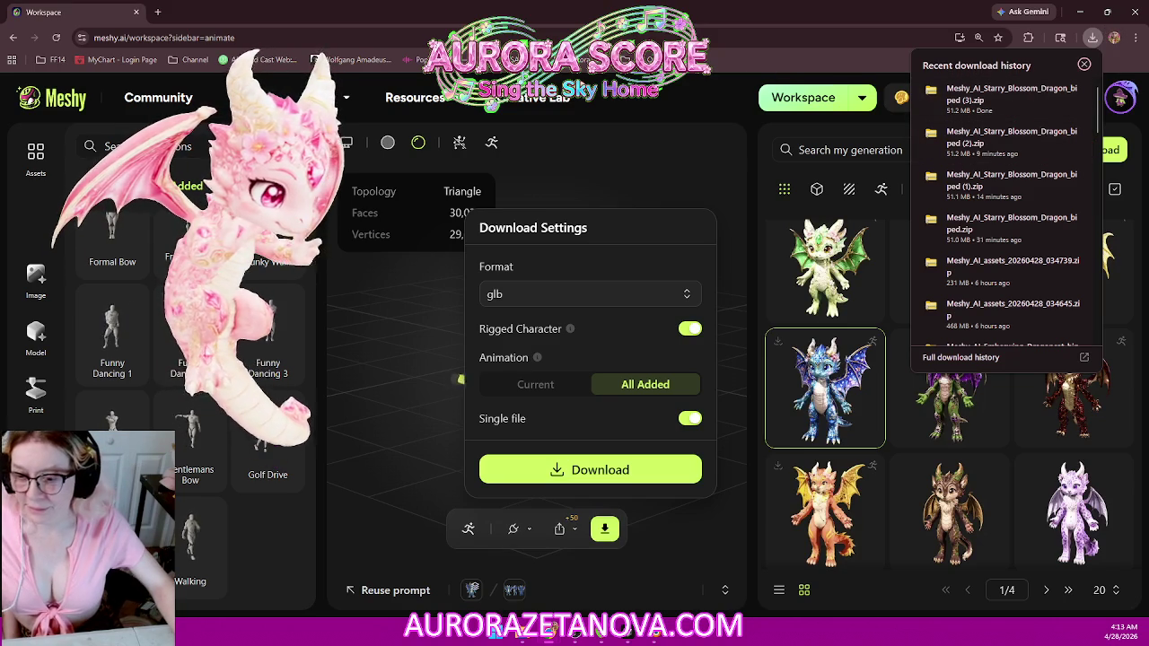
pyautogui.click(281, 548)
pyautogui.click(288, 489)
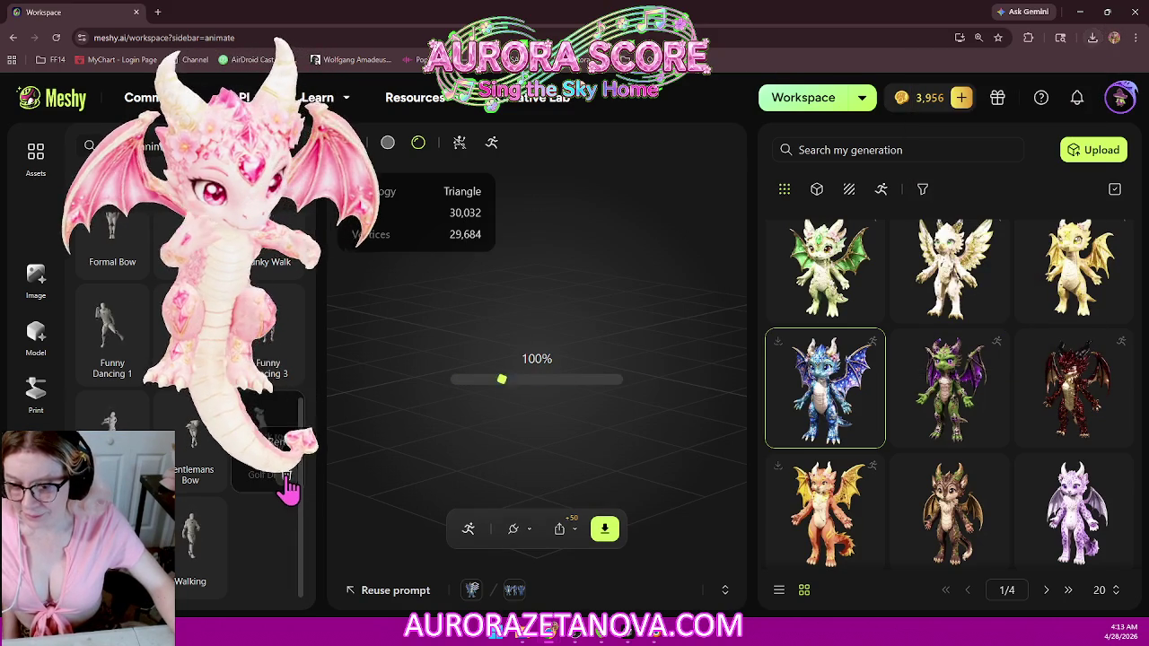
# Step: Remove Funny Dancing and the other unwanted added animations, keeping only Running
pyautogui.scroll(2, 198, 440)
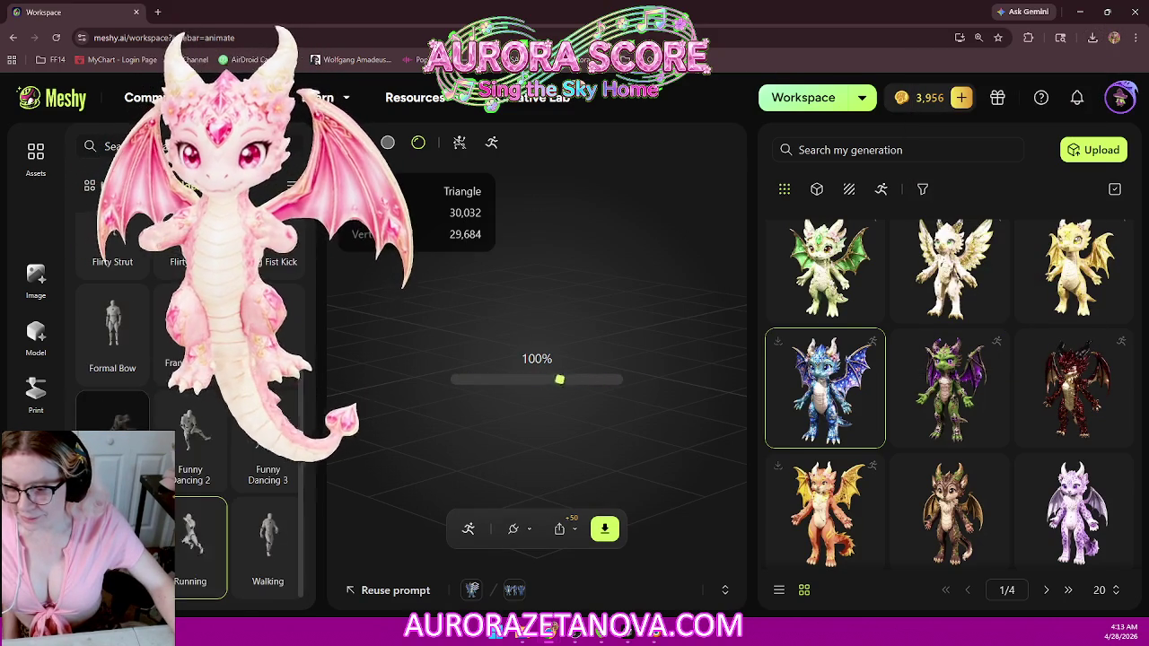
pyautogui.click(209, 474)
pyautogui.click(287, 490)
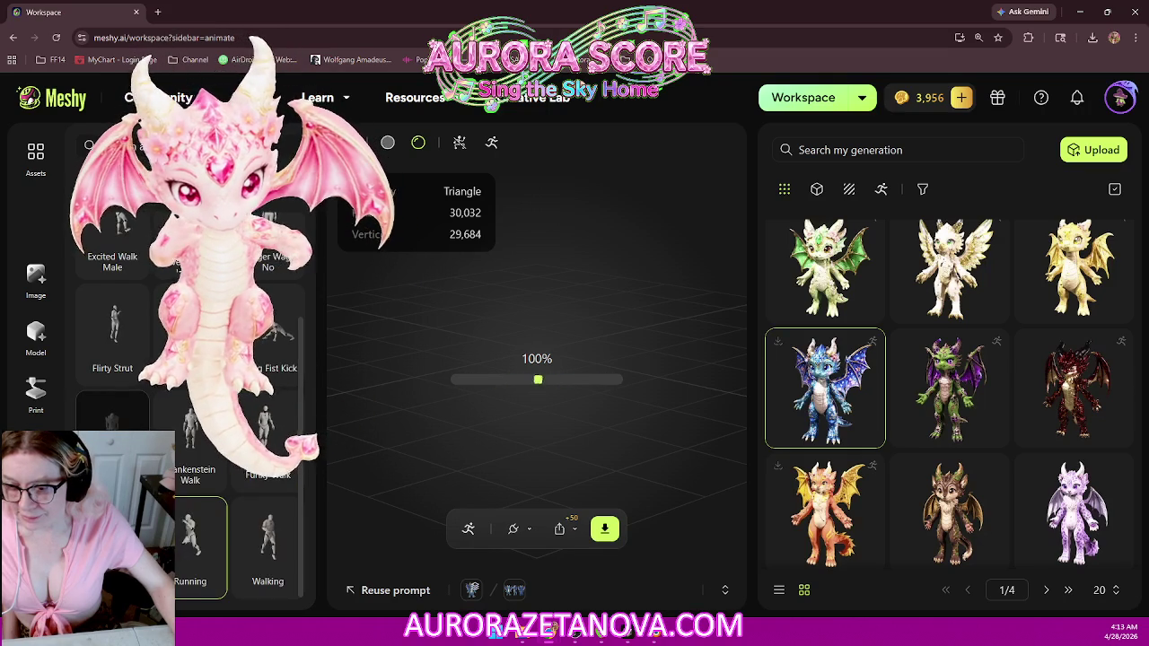
pyautogui.moveTo(267, 449)
pyautogui.click(286, 476)
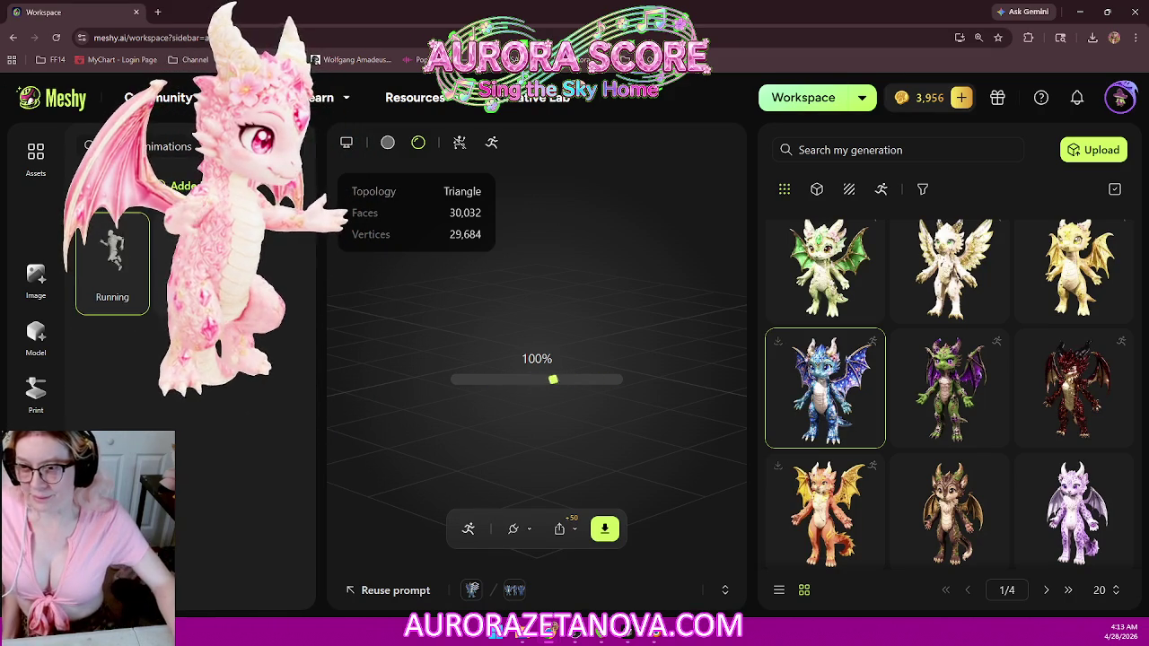
# Step: Browse the full animation library to the G entries and add Grab Bar and Swing Forward
pyautogui.click(179, 186)
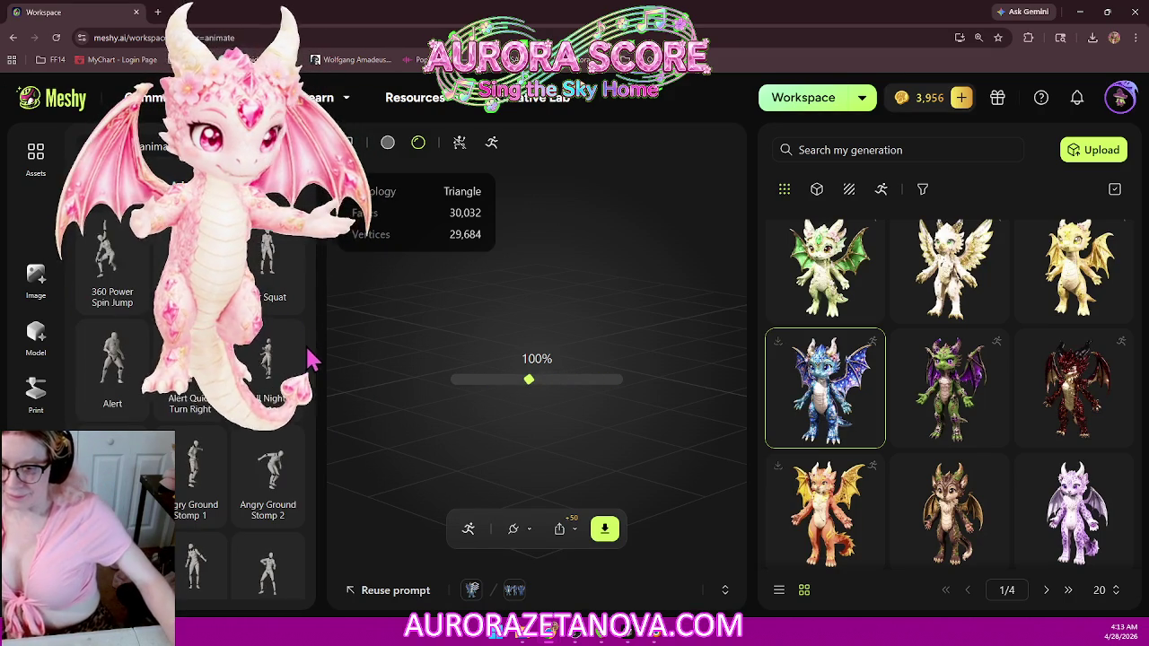
pyautogui.scroll(-5, 279, 328)
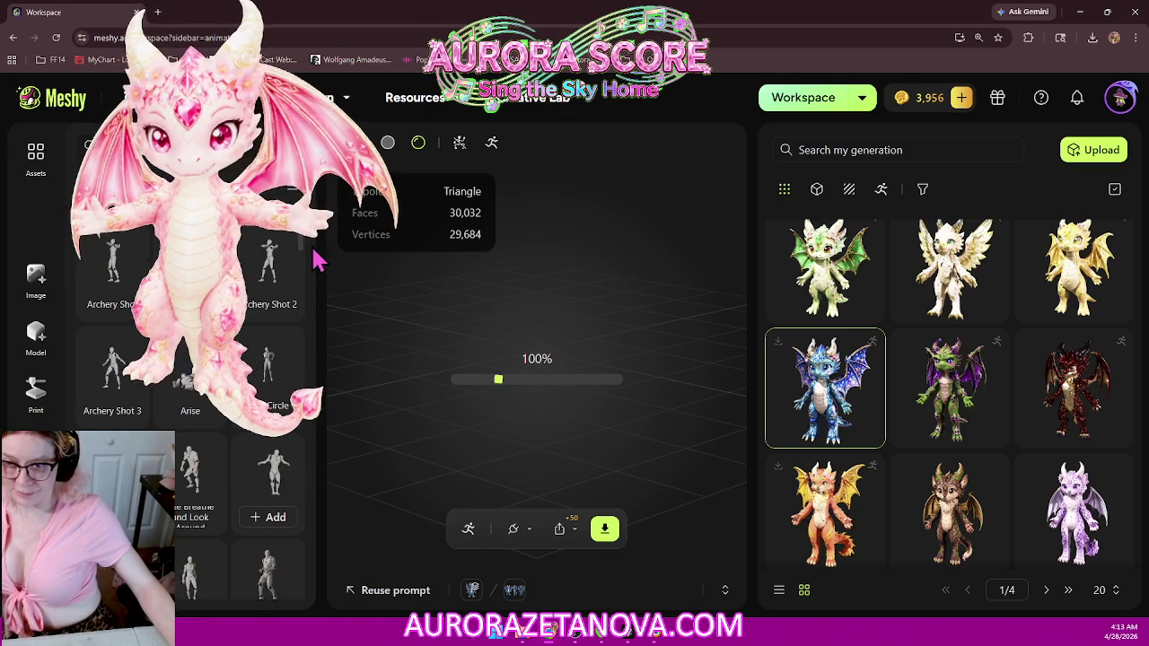
pyautogui.moveTo(305, 253); pyautogui.dragTo(305, 368)
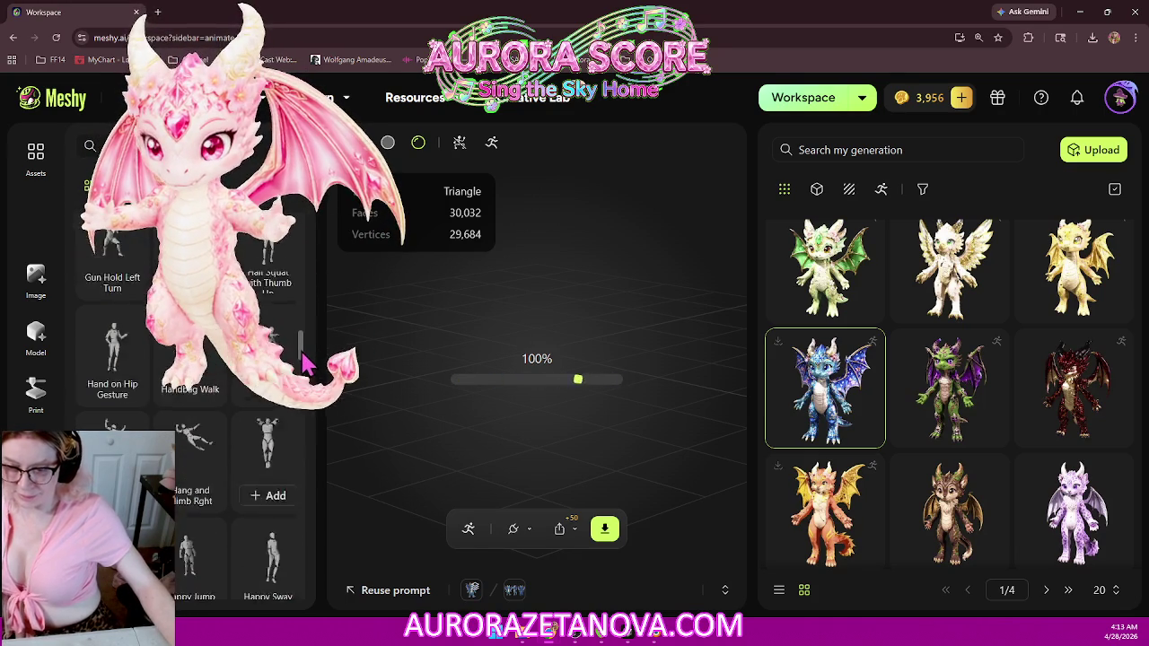
pyautogui.scroll(5, 301, 377)
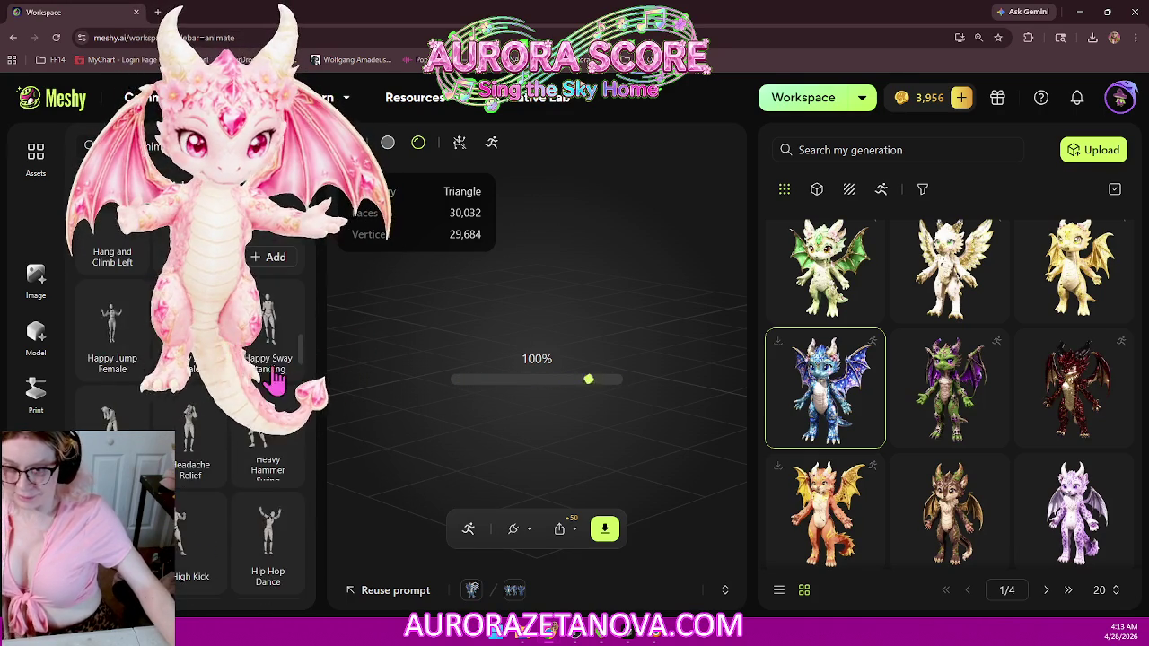
pyautogui.scroll(3, 301, 359)
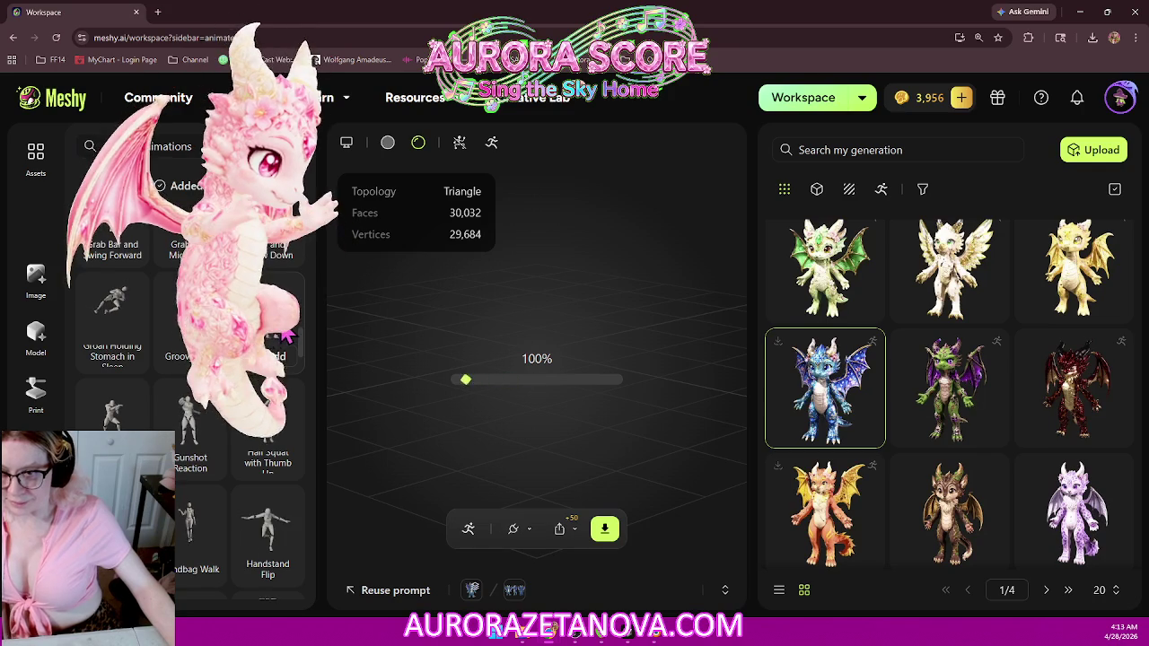
pyautogui.scroll(3, 285, 336)
pyautogui.scroll(-3, 278, 413)
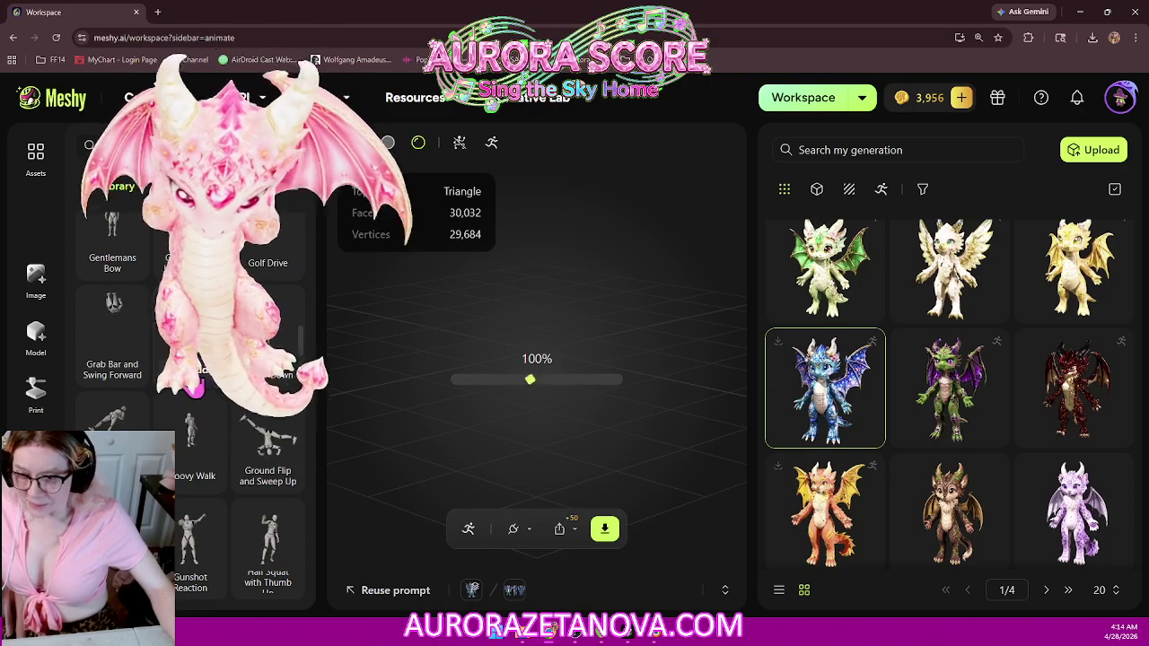
pyautogui.click(110, 375)
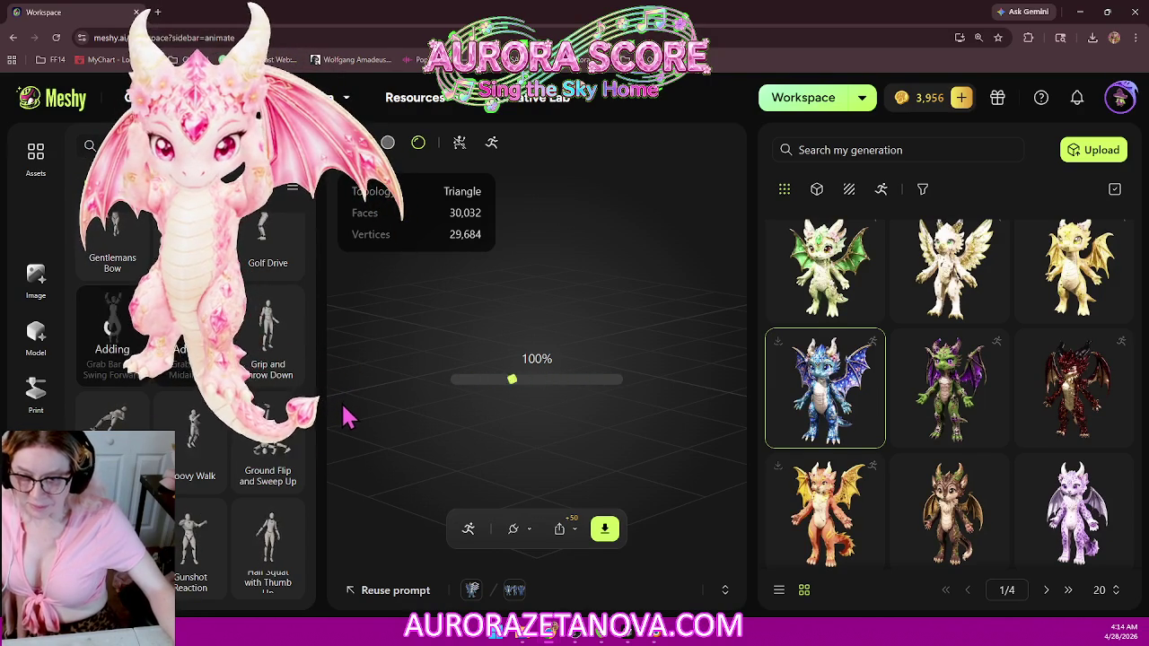
# Step: Add Handstand Flip, the next library animation, and Hang and Climb Right to the dragon
pyautogui.scroll(-2, 280, 422)
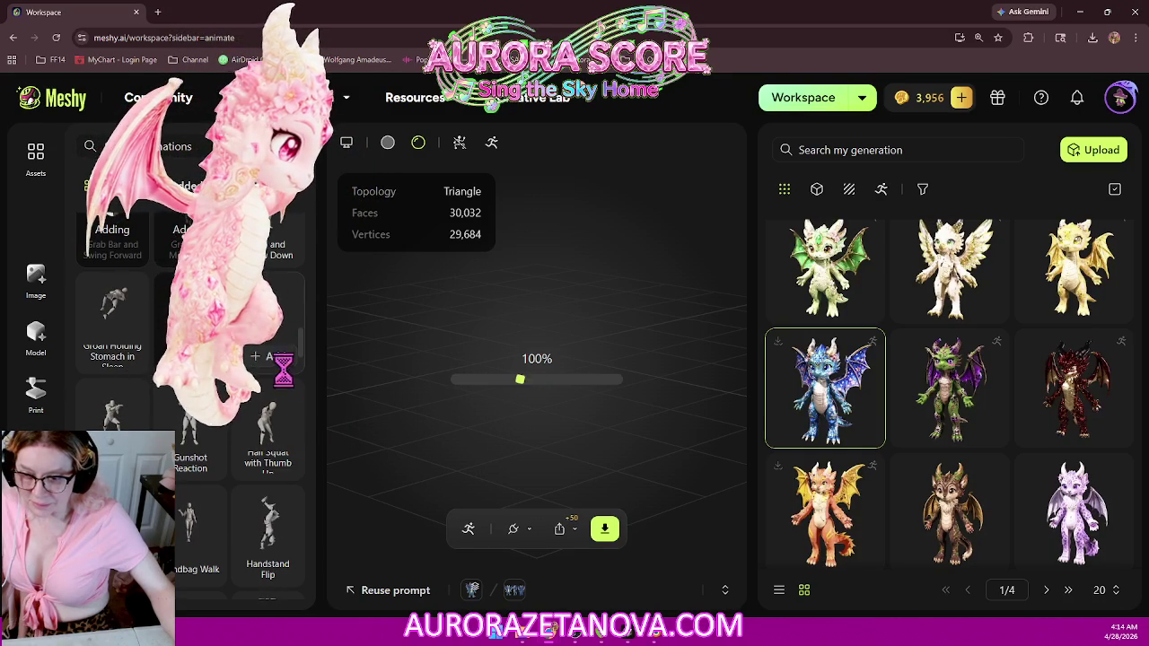
pyautogui.scroll(-2, 276, 460)
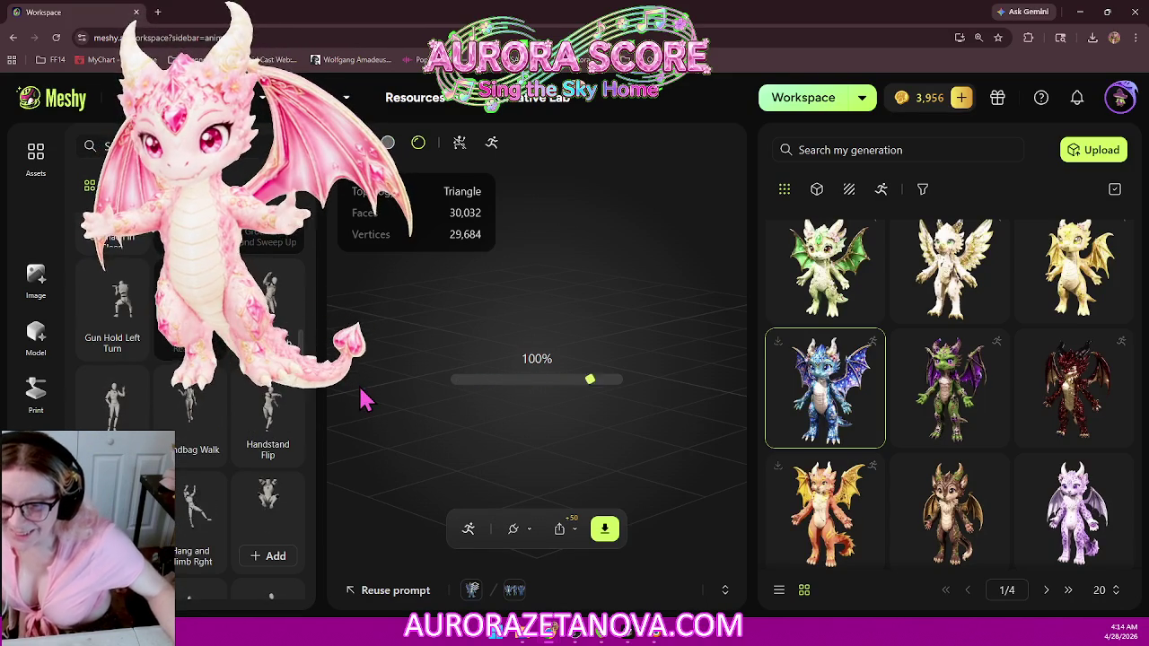
pyautogui.scroll(-2, 249, 462)
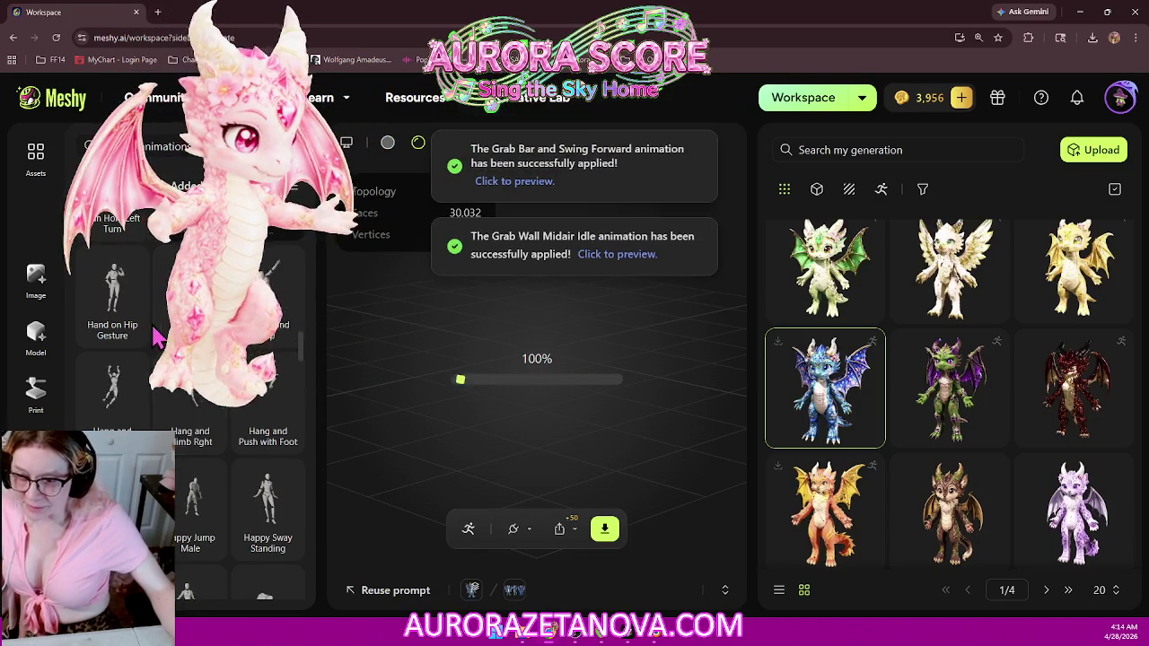
pyautogui.moveTo(112, 301)
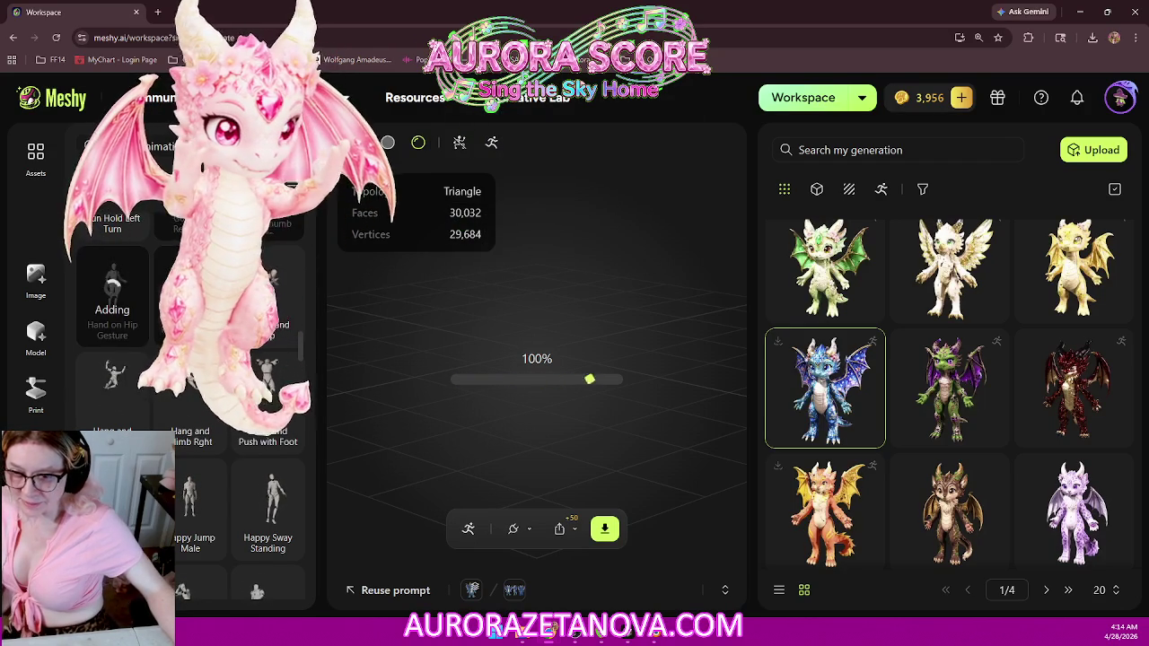
pyautogui.click(268, 323)
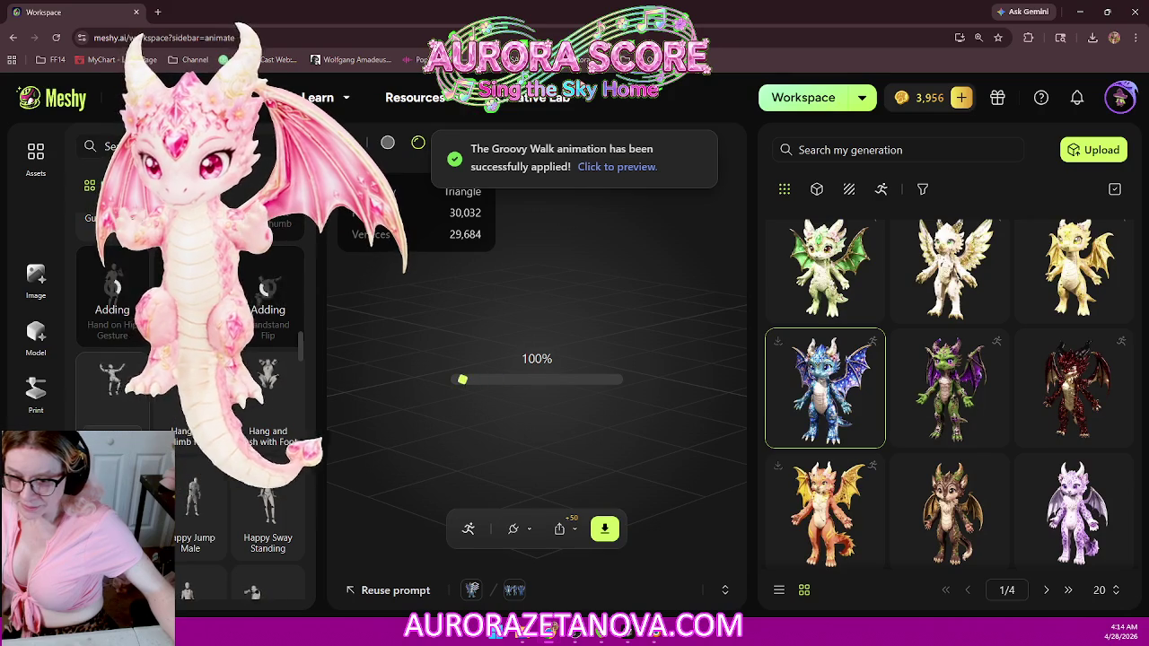
pyautogui.click(113, 381)
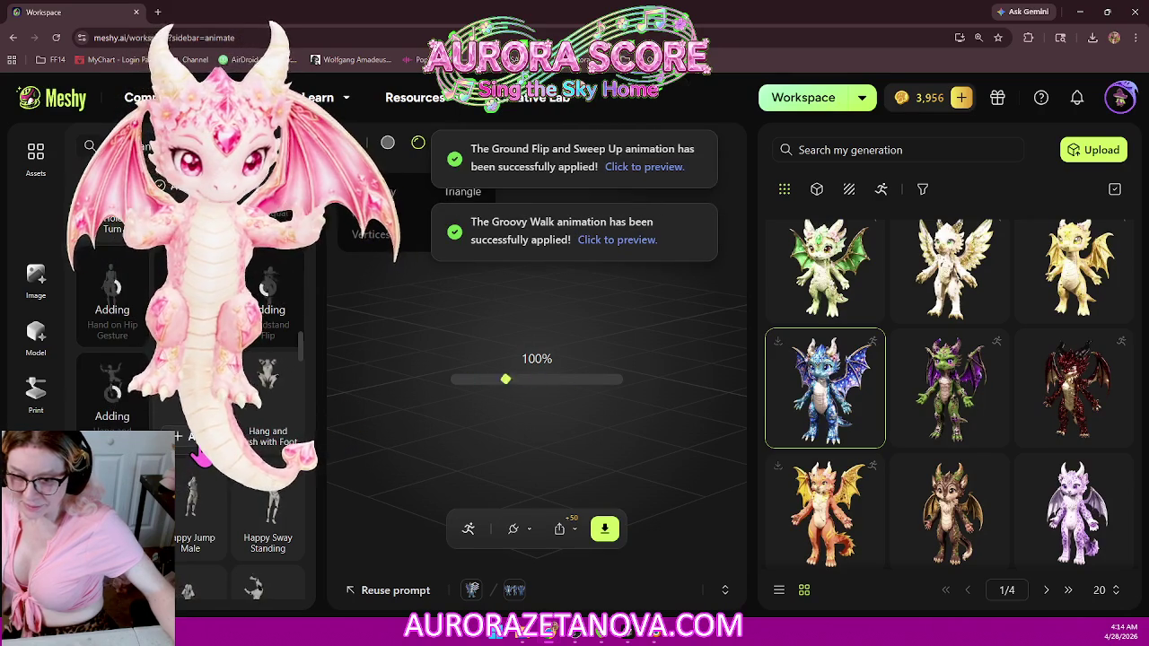
pyautogui.click(199, 444)
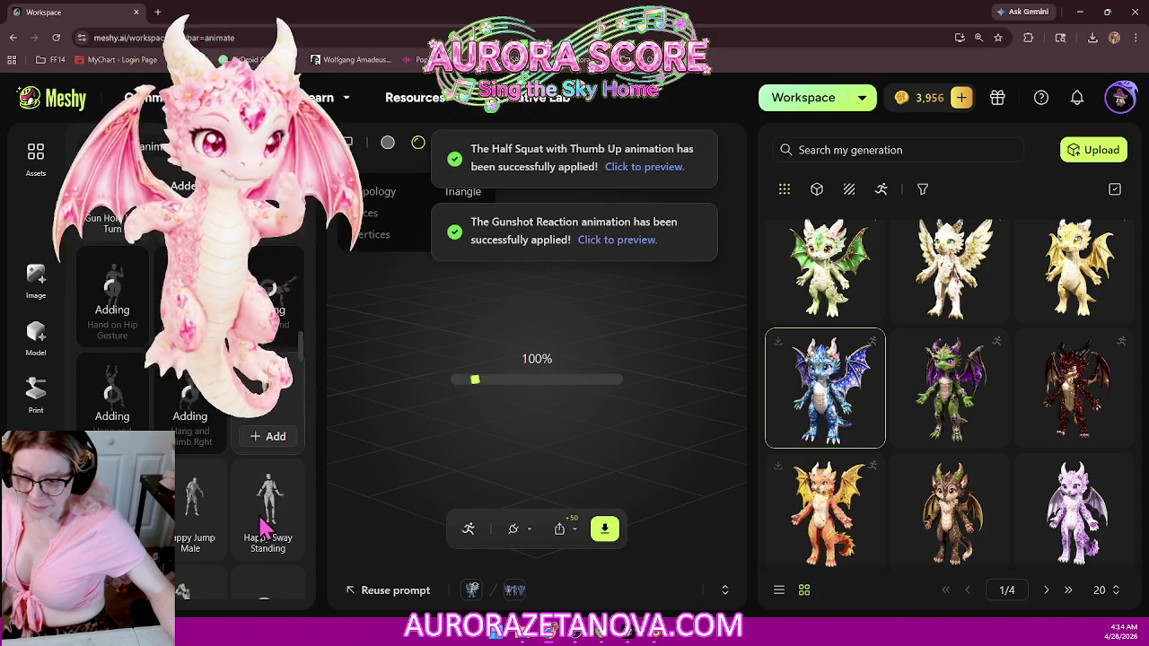
# Step: Add Happy Jump Female, Happy Jump Male and Happy Sway Standing to the dragon
pyautogui.scroll(-2, 259, 525)
pyautogui.click(112, 423)
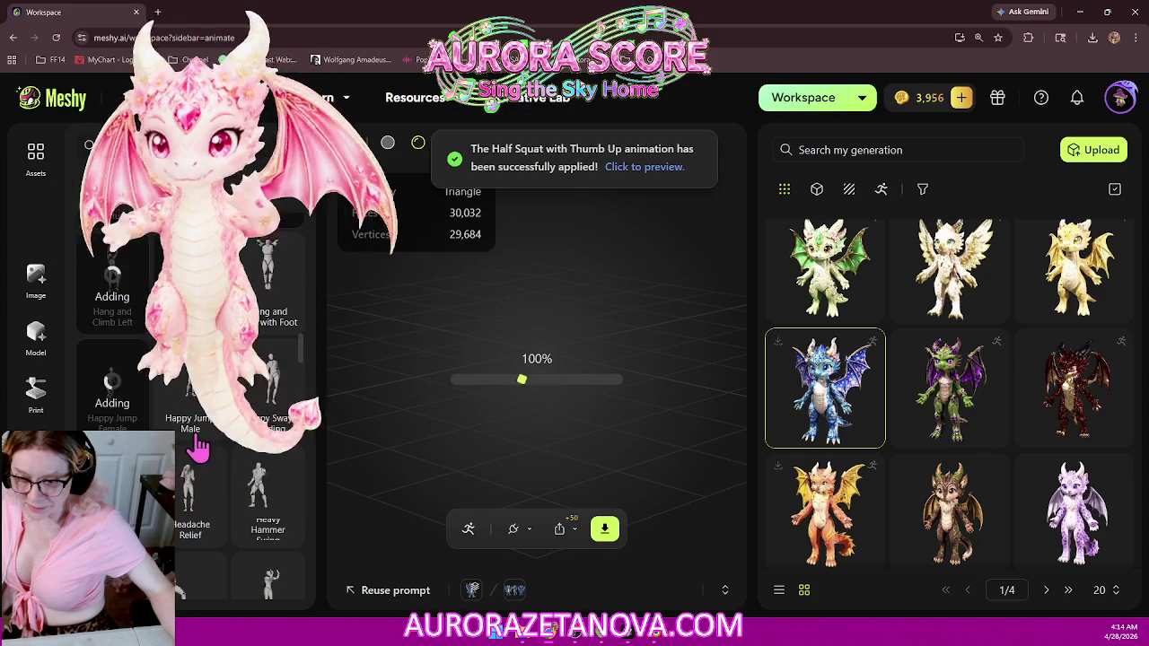
pyautogui.click(192, 423)
pyautogui.click(267, 423)
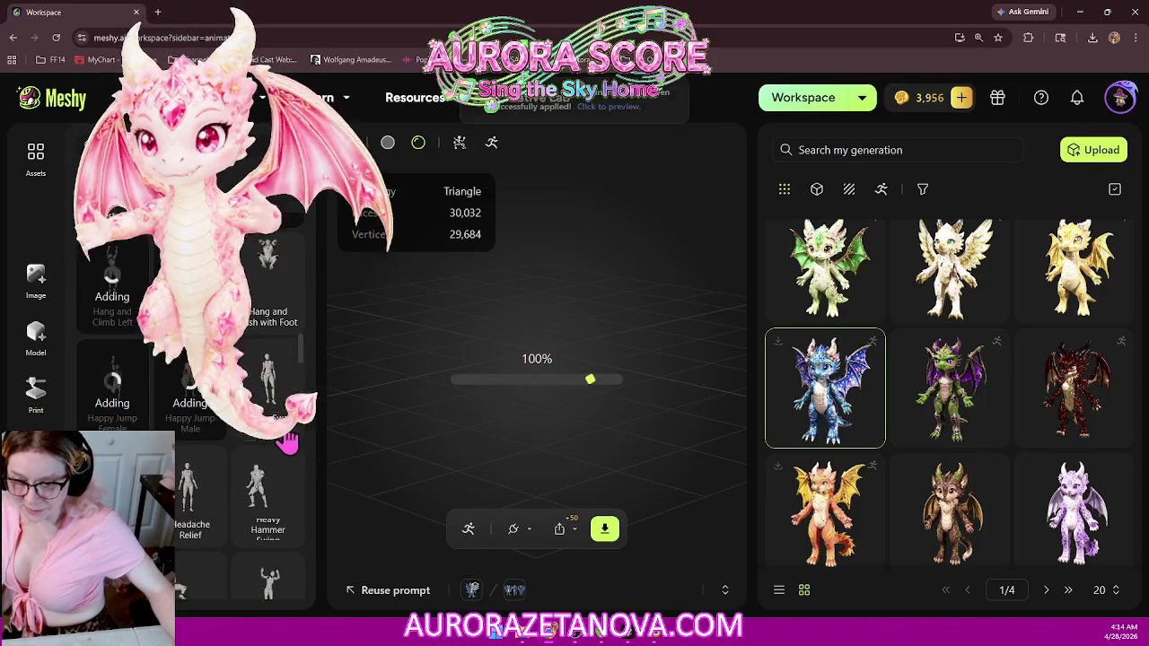
# Step: Add Head Hold in Pain, Heavy Hammer Swing and Hip Hop Dance to the dragon
pyautogui.scroll(-2, 250, 498)
pyautogui.scroll(-1, 250, 498)
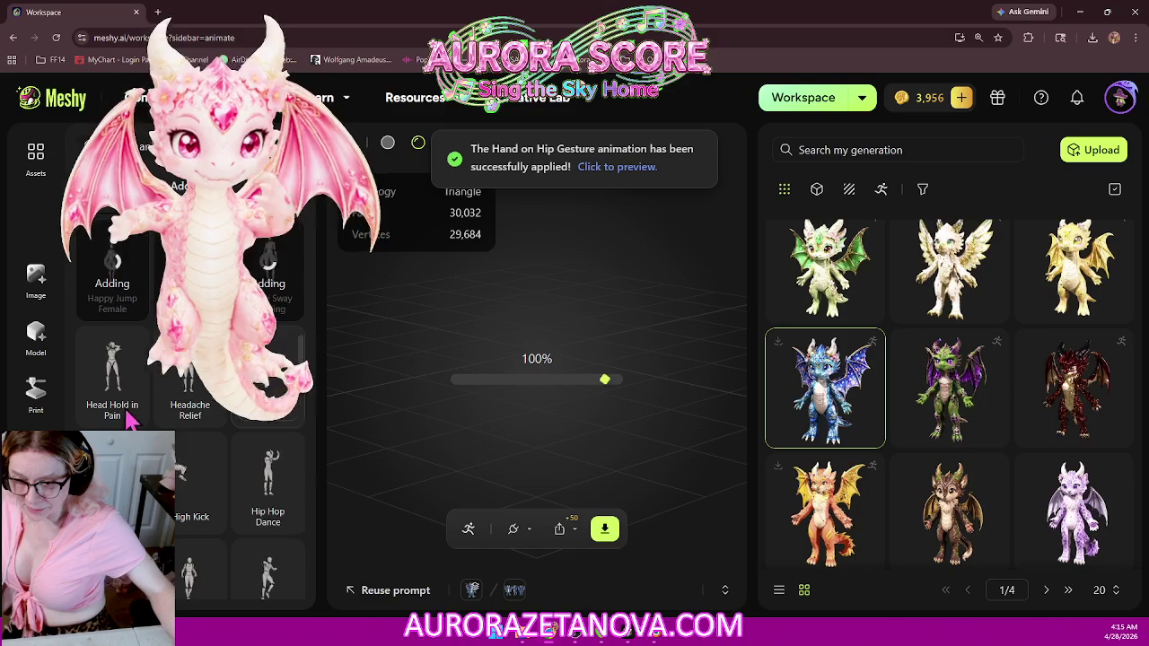
pyautogui.click(119, 411)
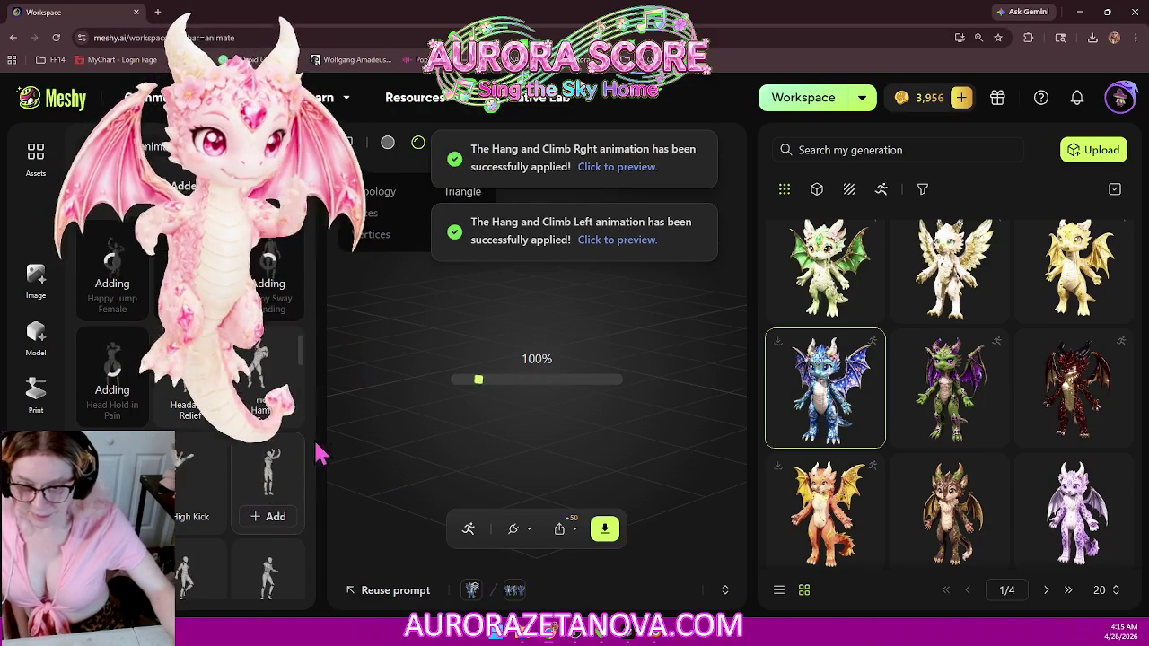
pyautogui.click(265, 421)
pyautogui.scroll(-1, 269, 503)
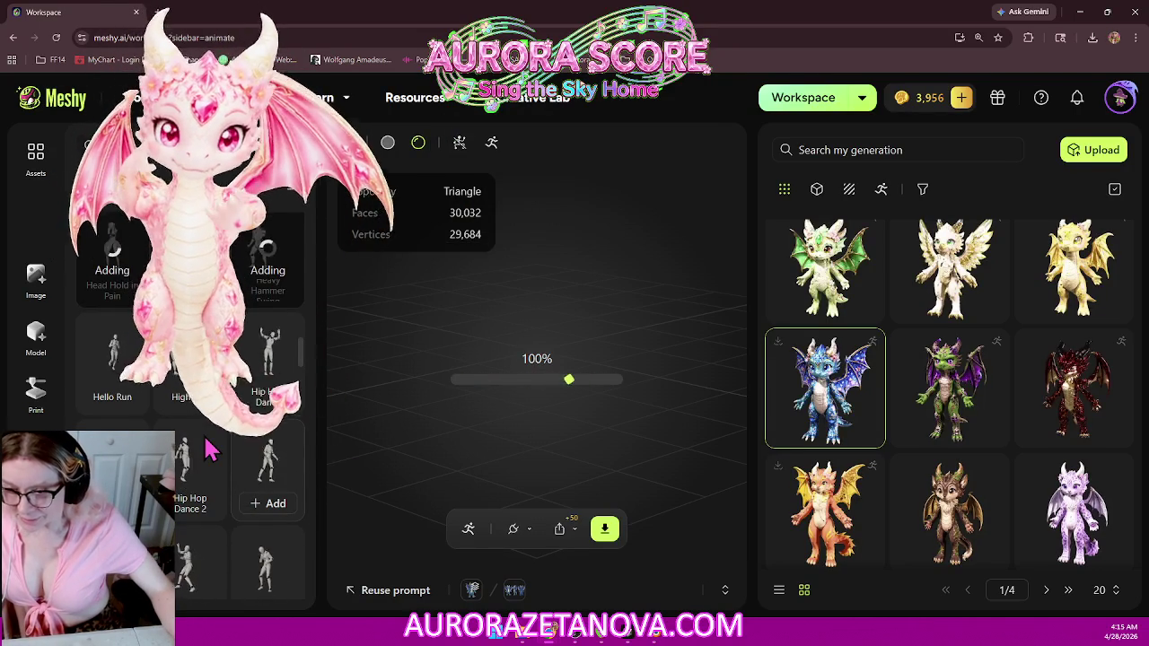
pyautogui.moveTo(191, 476)
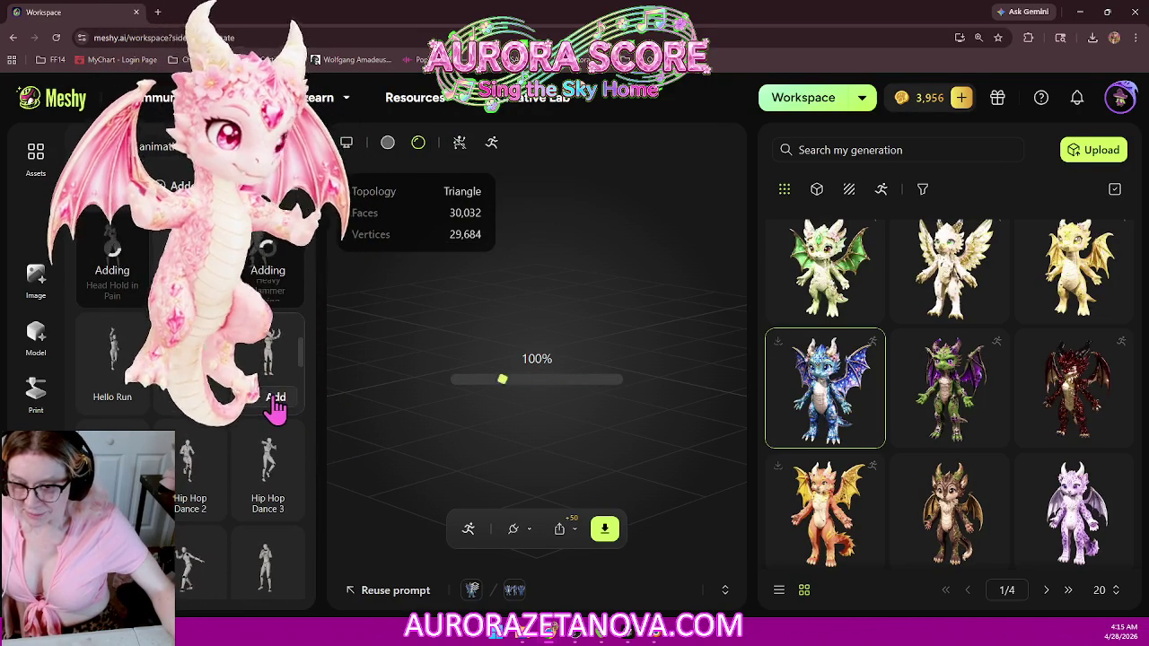
pyautogui.scroll(-1, 265, 395)
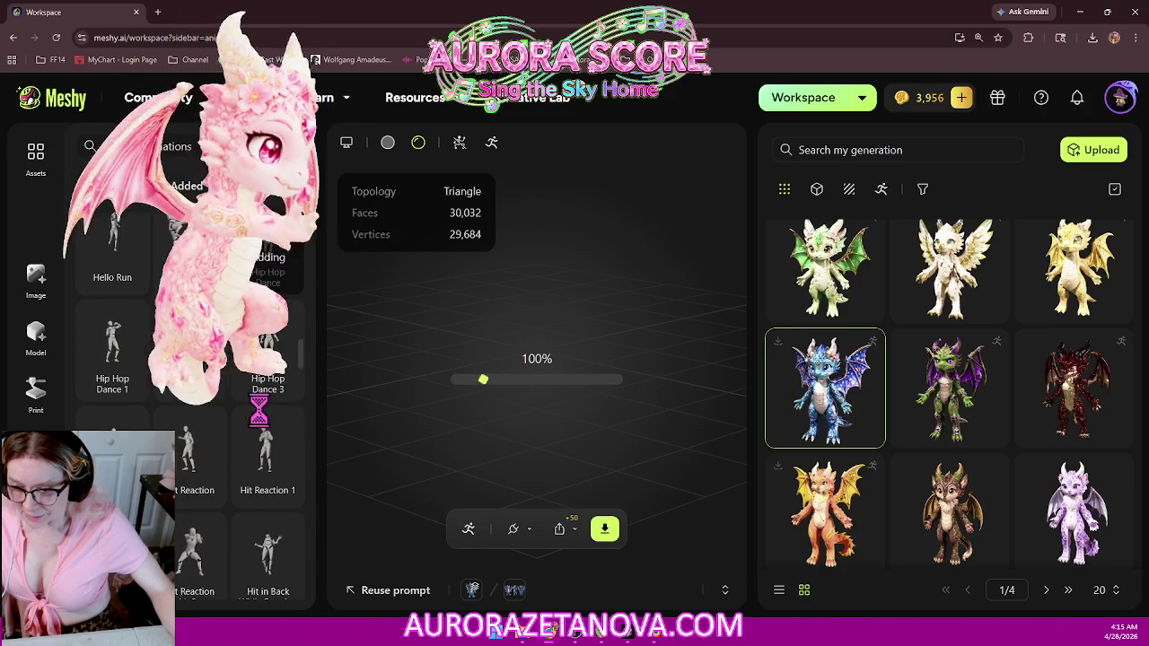
pyautogui.click(114, 386)
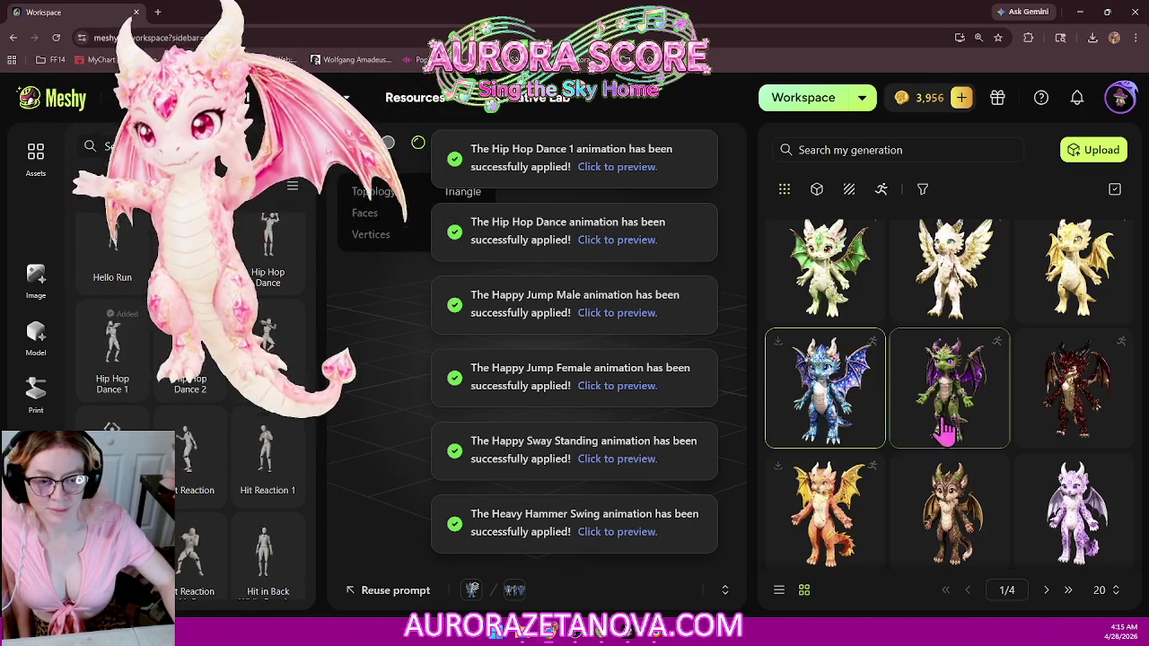
# Step: Download the rigged dragon as one GLB file containing all added animations
pyautogui.click(607, 530)
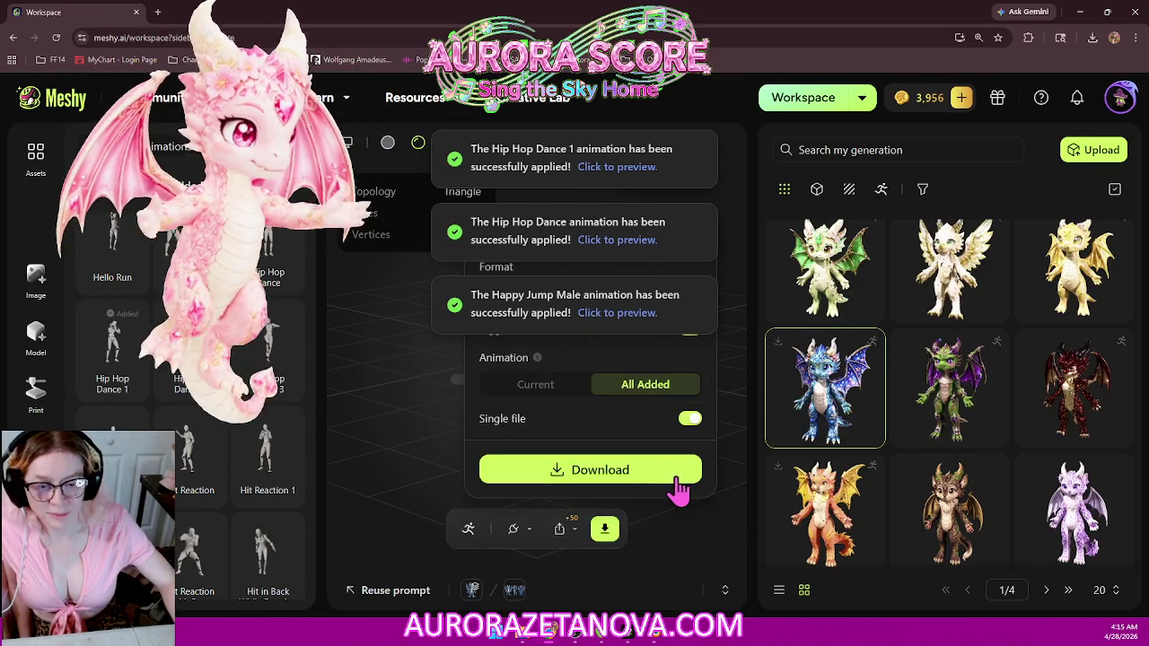
pyautogui.click(676, 481)
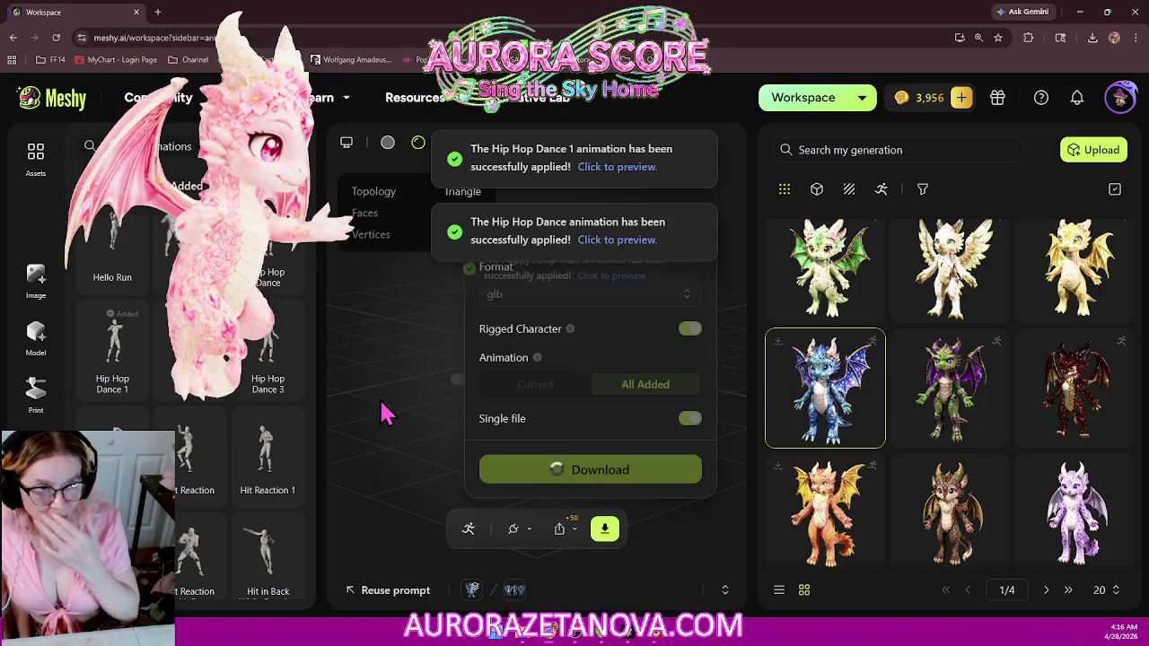
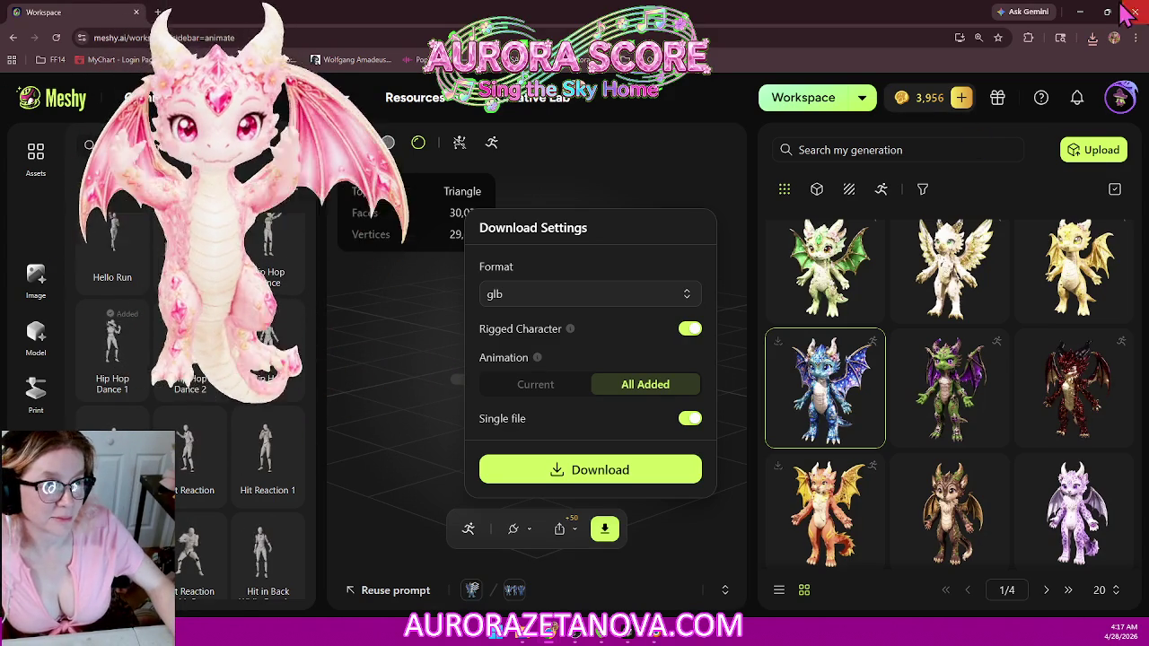
# Step: Confirm the recent downloads, then close the download history and Download Settings dialog
pyautogui.click(1093, 38)
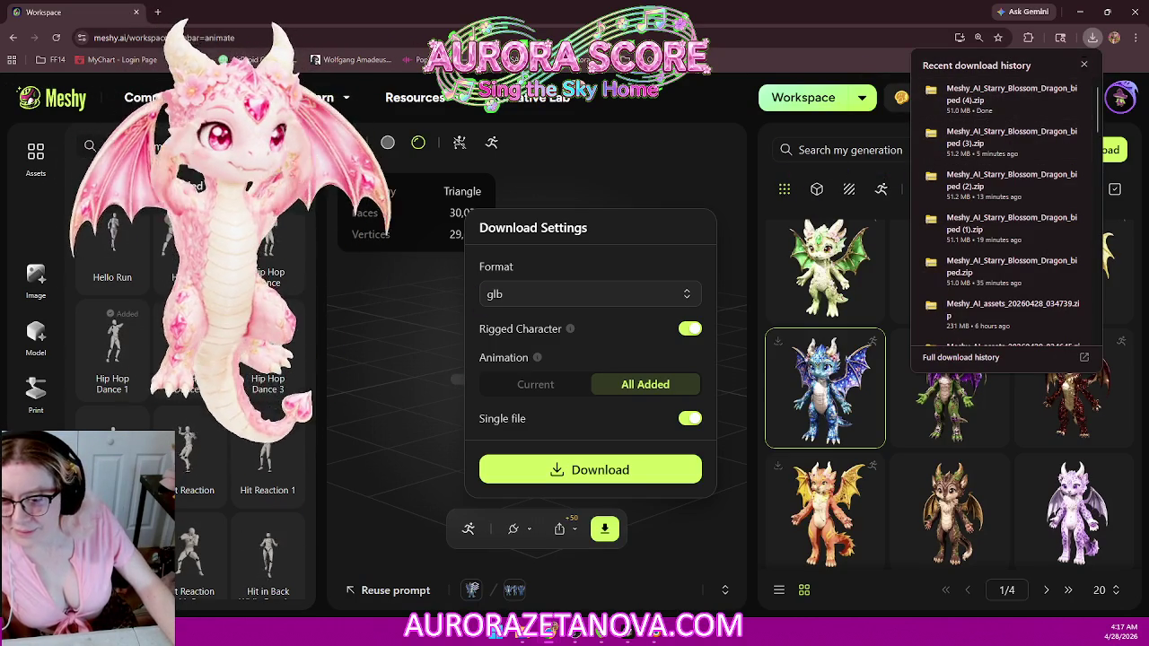
pyautogui.press('Escape')
pyautogui.press('Escape')
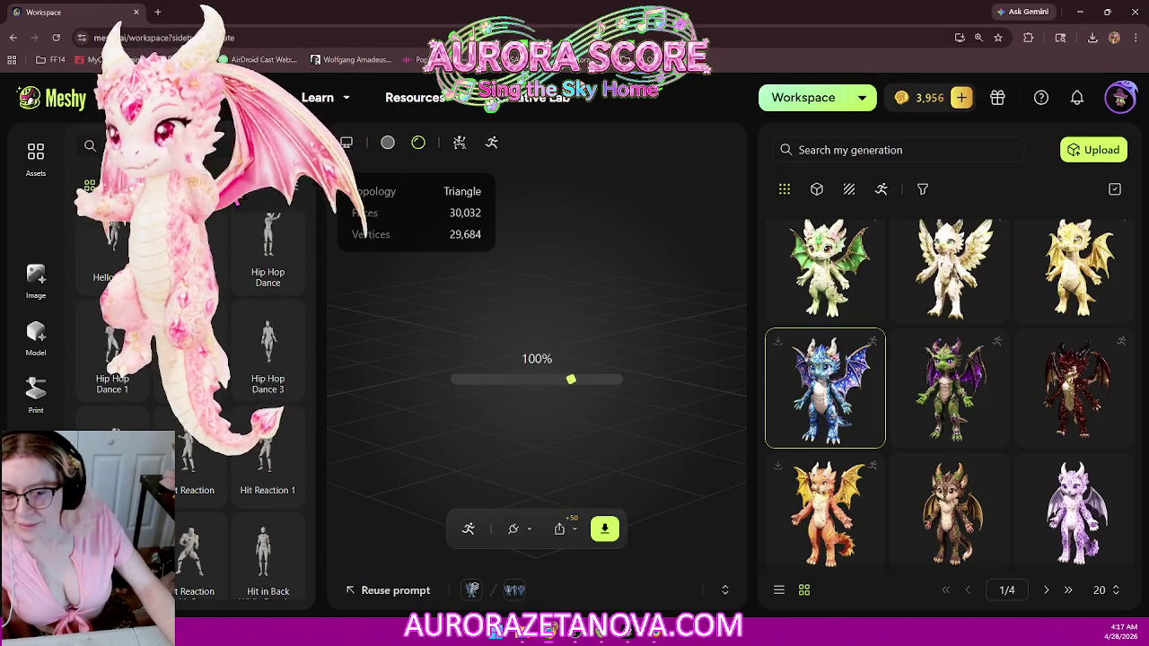
pyautogui.scroll(3, 260, 206)
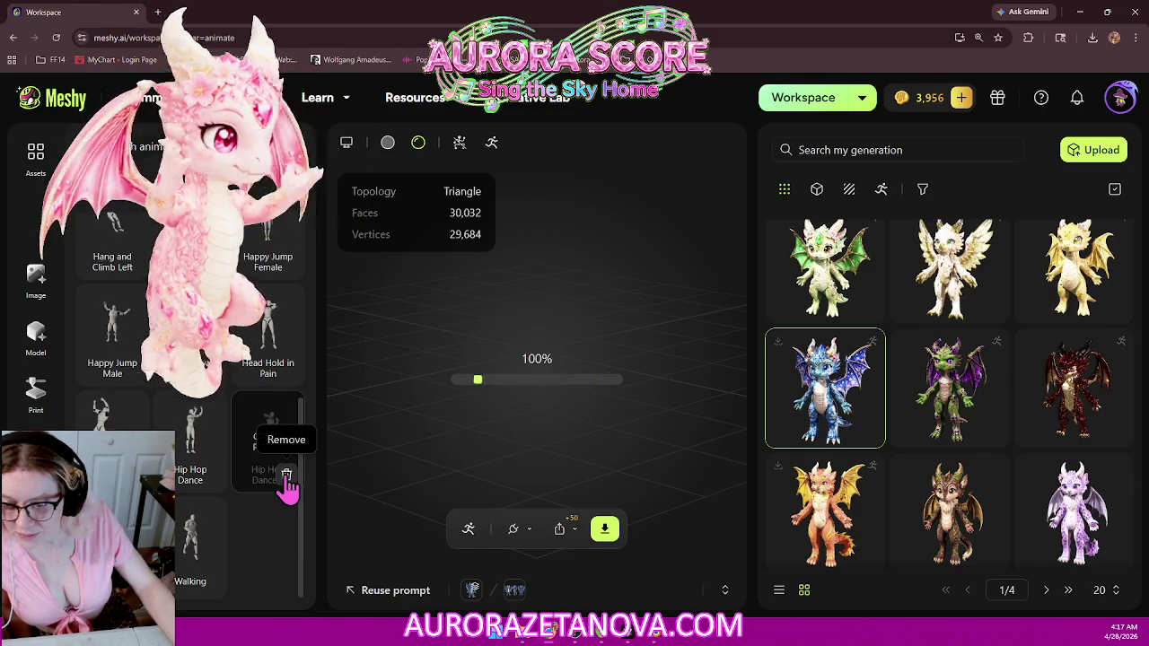
# Step: Remove Hip Hop Dance, Heavy Hammer Swing, Happy Jump Female, Handstand Flip, Groovy Walk and others, keeping Running
pyautogui.click(286, 476)
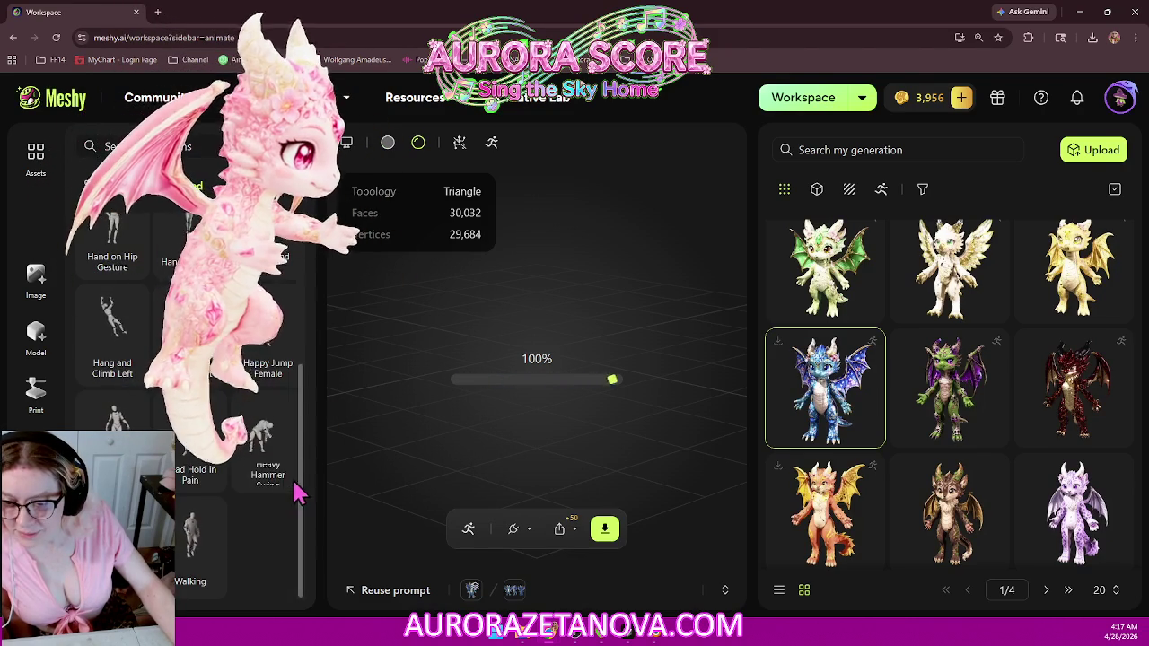
pyautogui.click(288, 479)
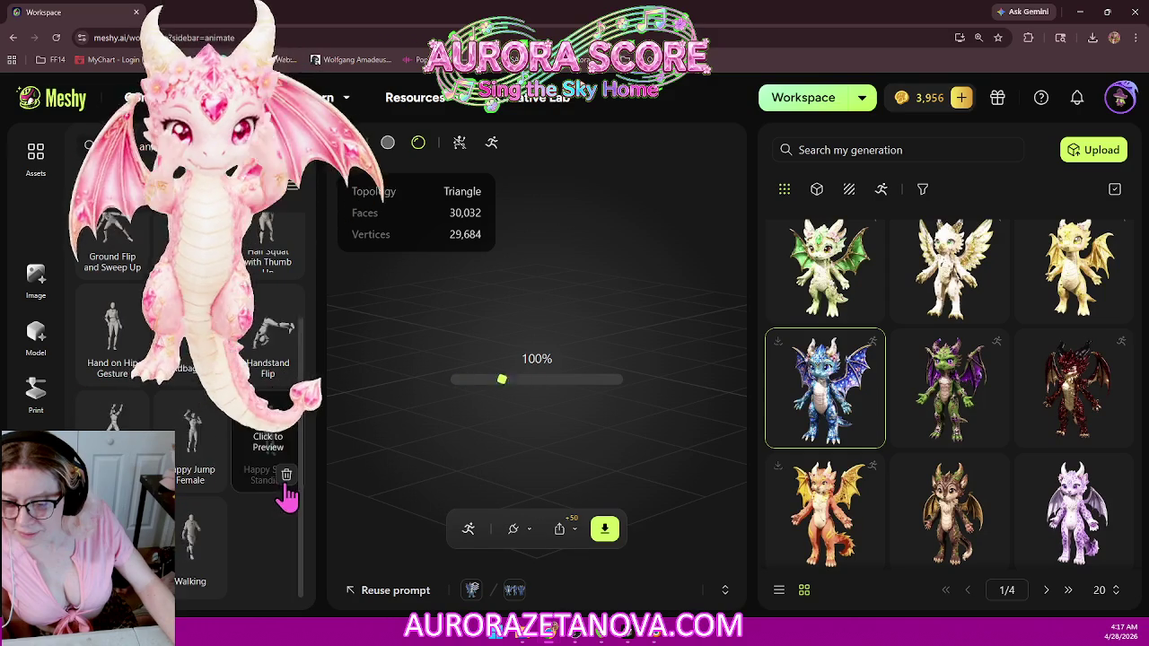
pyautogui.click(284, 476)
pyautogui.click(210, 476)
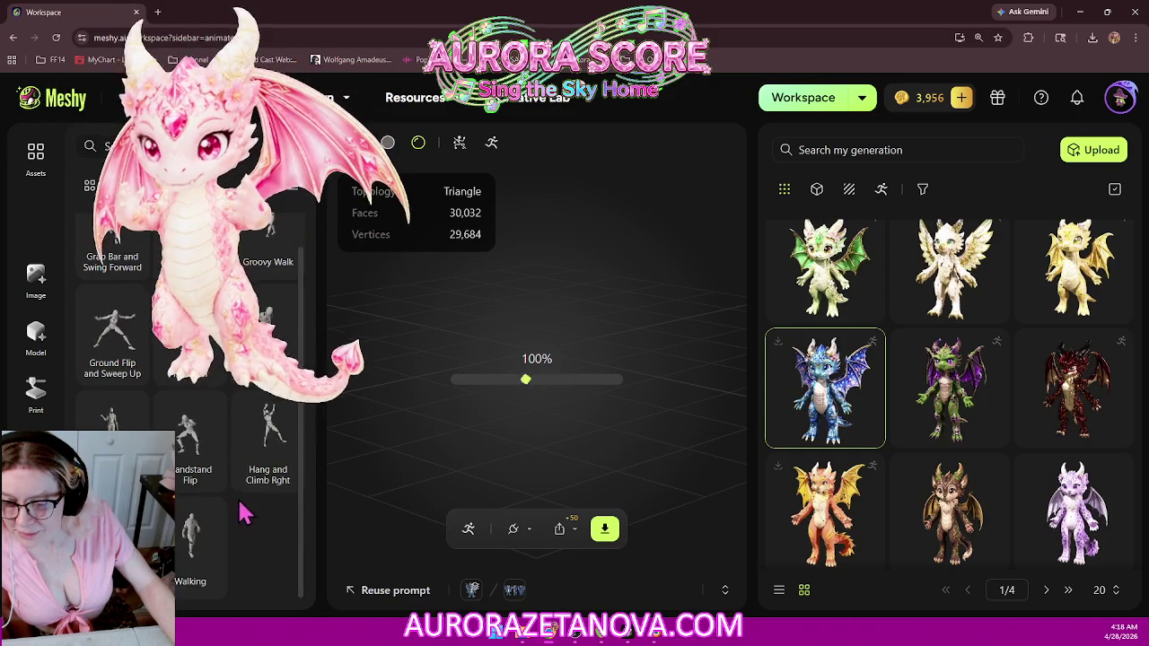
pyautogui.click(283, 477)
pyautogui.click(281, 476)
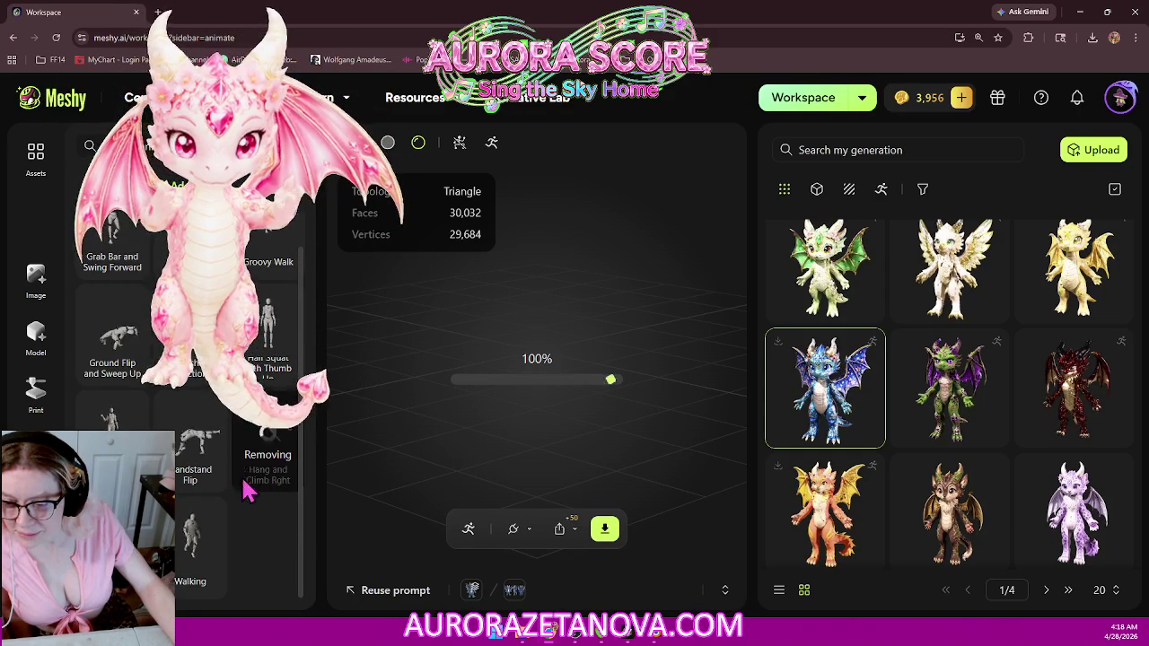
pyautogui.click(206, 476)
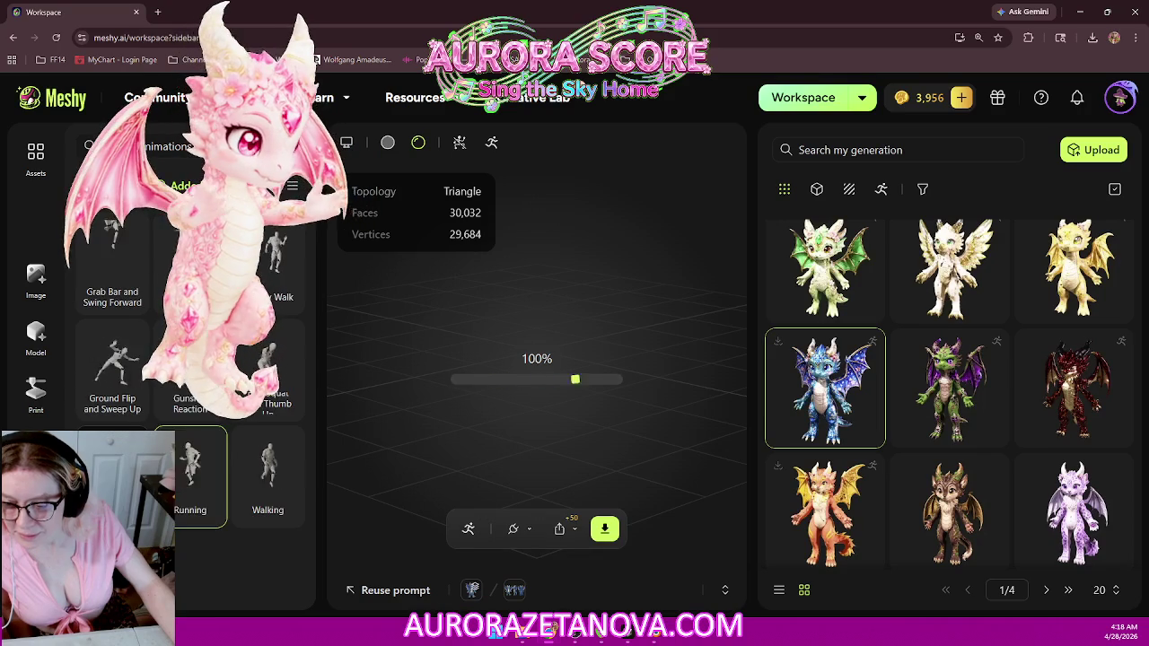
pyautogui.click(203, 475)
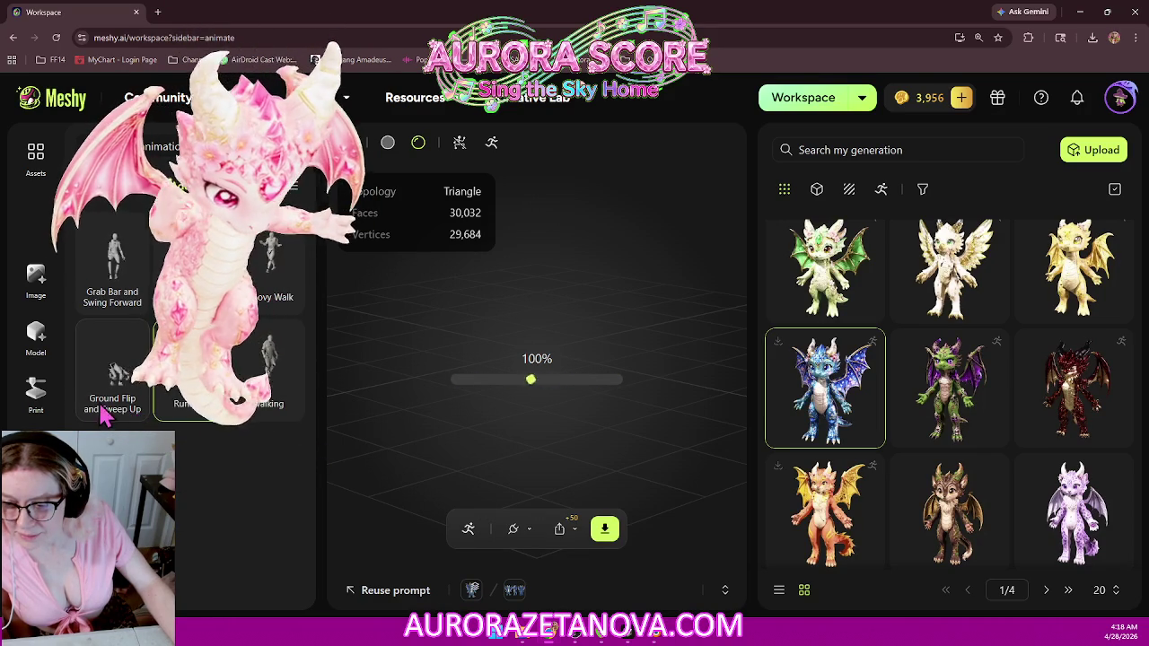
pyautogui.click(130, 404)
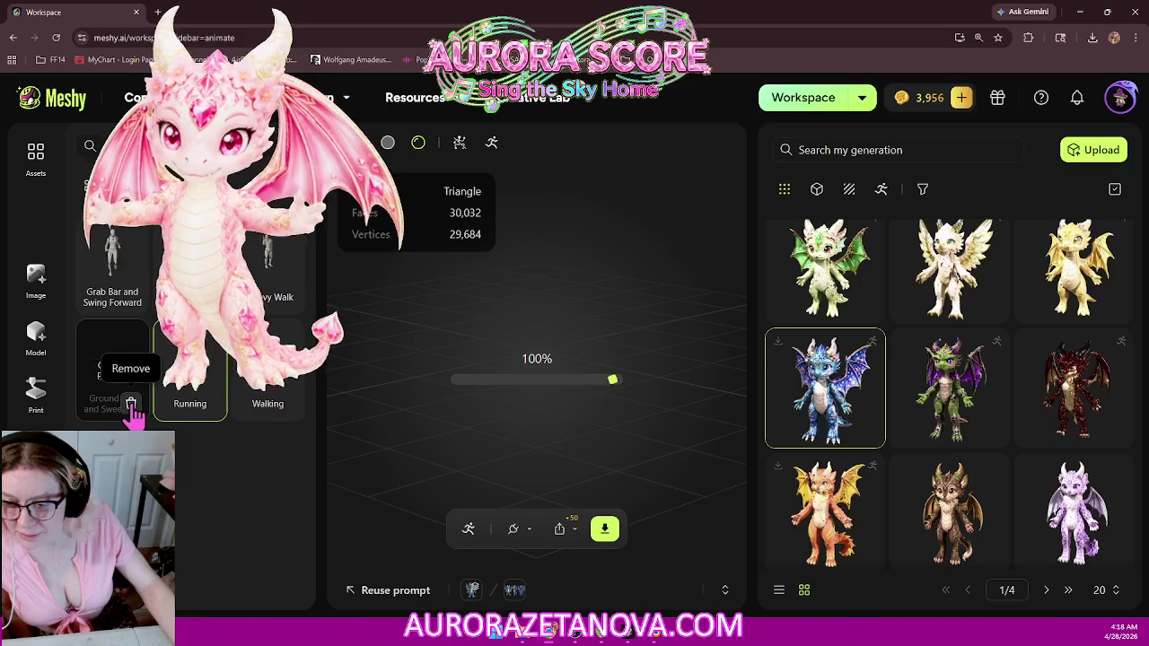
pyautogui.click(285, 305)
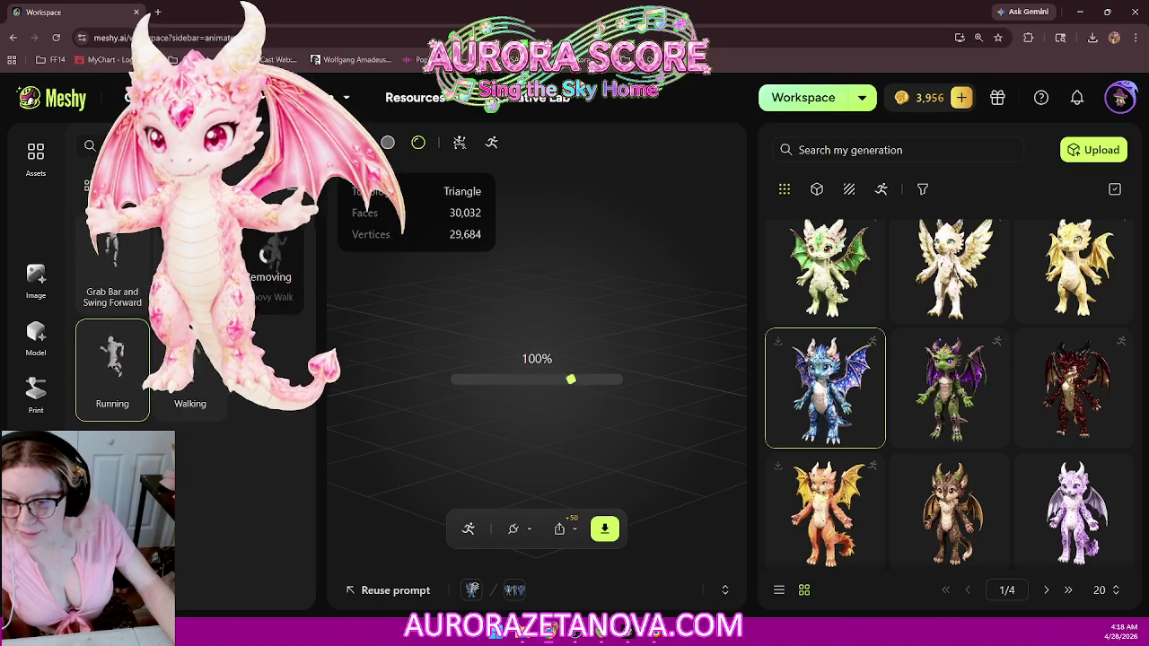
pyautogui.click(286, 305)
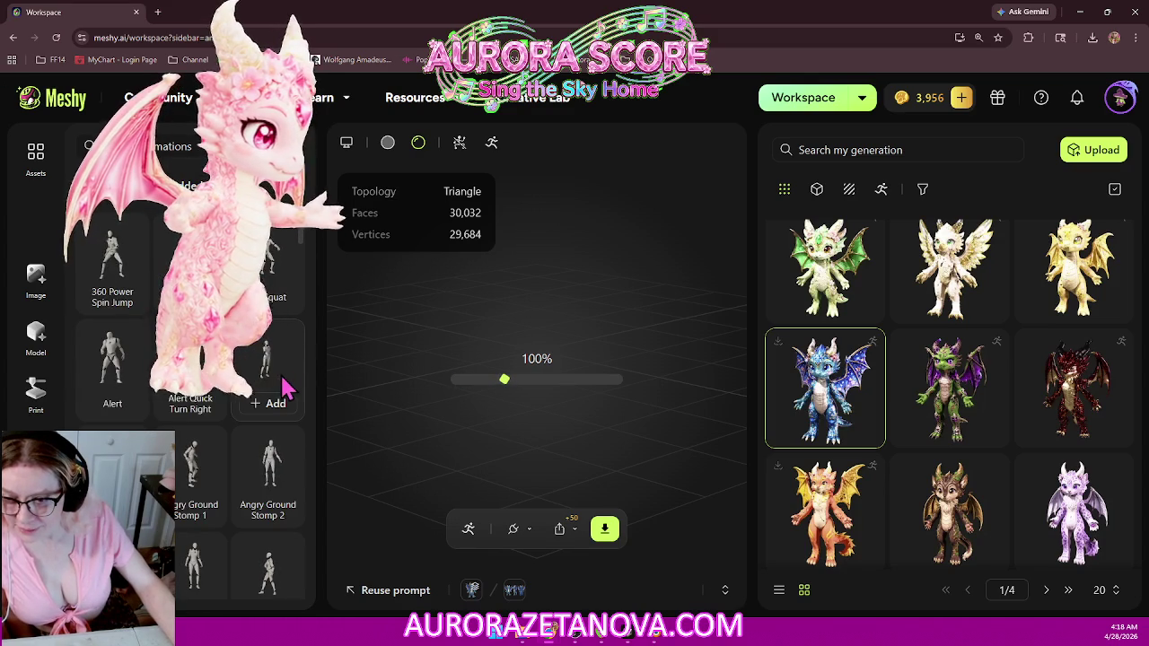
# Step: Scroll up the animation library and add Hip Hop Dance 4 to the dragon
pyautogui.moveTo(302, 236); pyautogui.dragTo(323, 433)
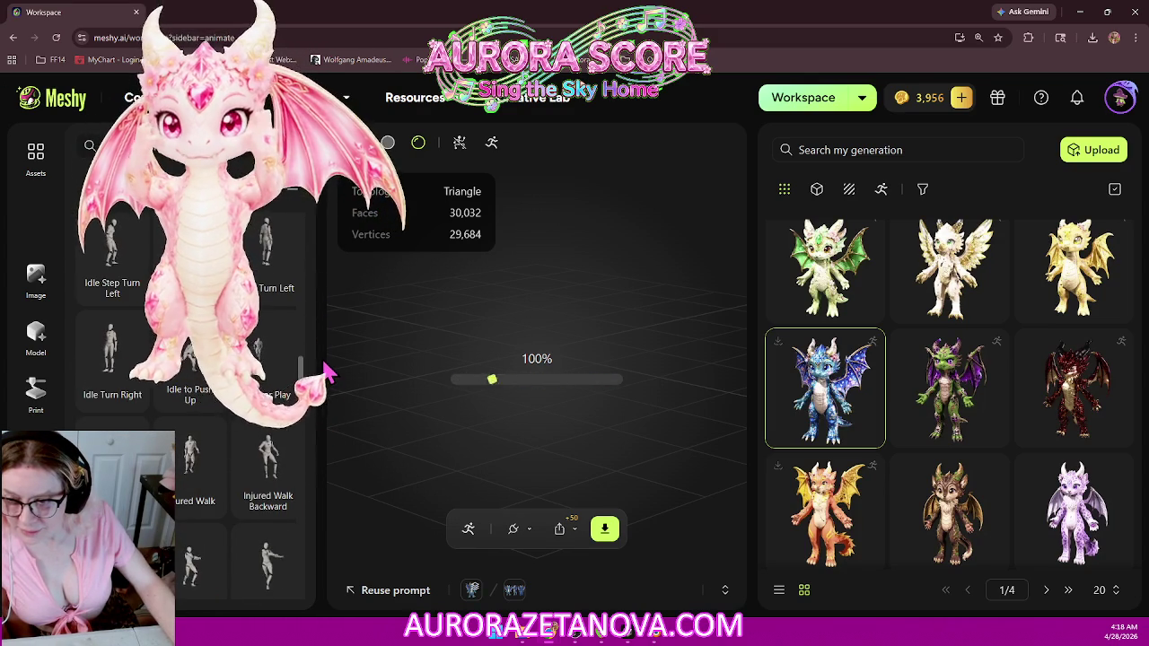
pyautogui.scroll(3, 270, 399)
pyautogui.scroll(3, 262, 409)
pyautogui.scroll(2, 260, 415)
pyautogui.scroll(3, 261, 414)
pyautogui.scroll(2, 264, 405)
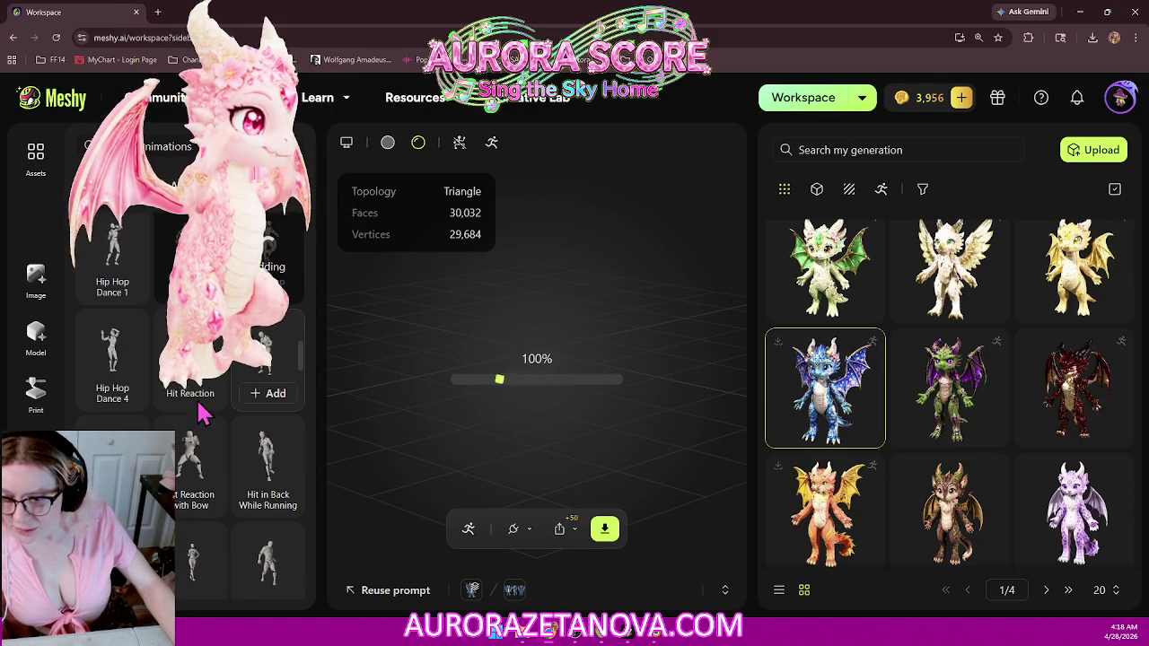
pyautogui.click(117, 394)
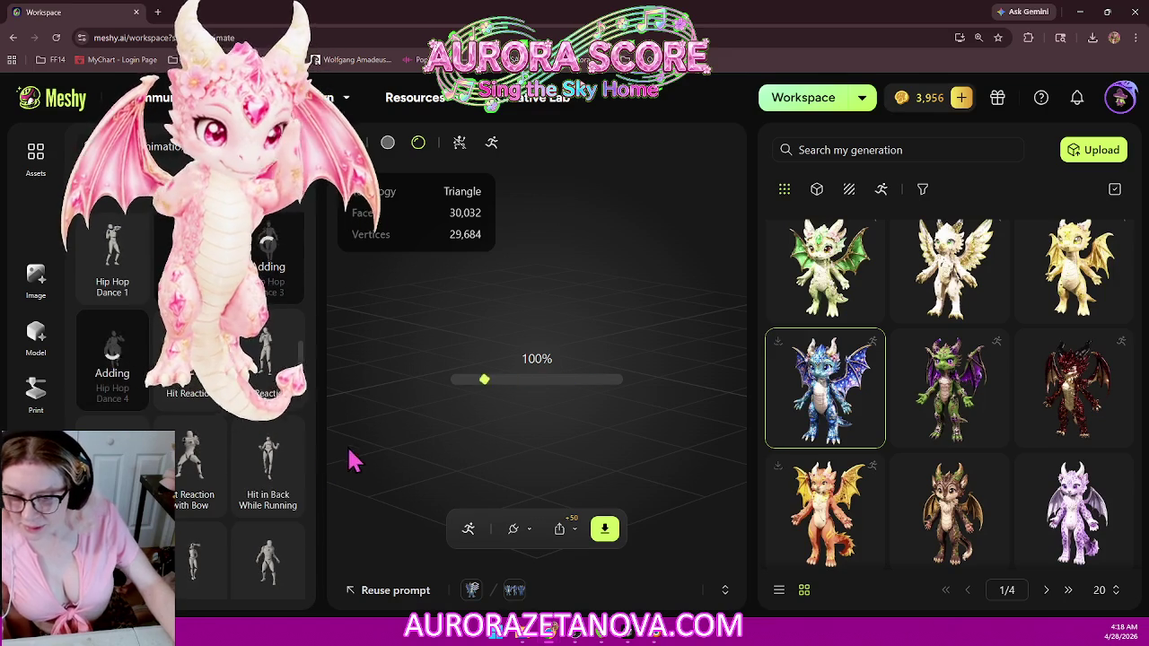
# Step: Add two Idle animations from further down the library to the dragon
pyautogui.scroll(-1, 224, 404)
pyautogui.scroll(-2, 189, 404)
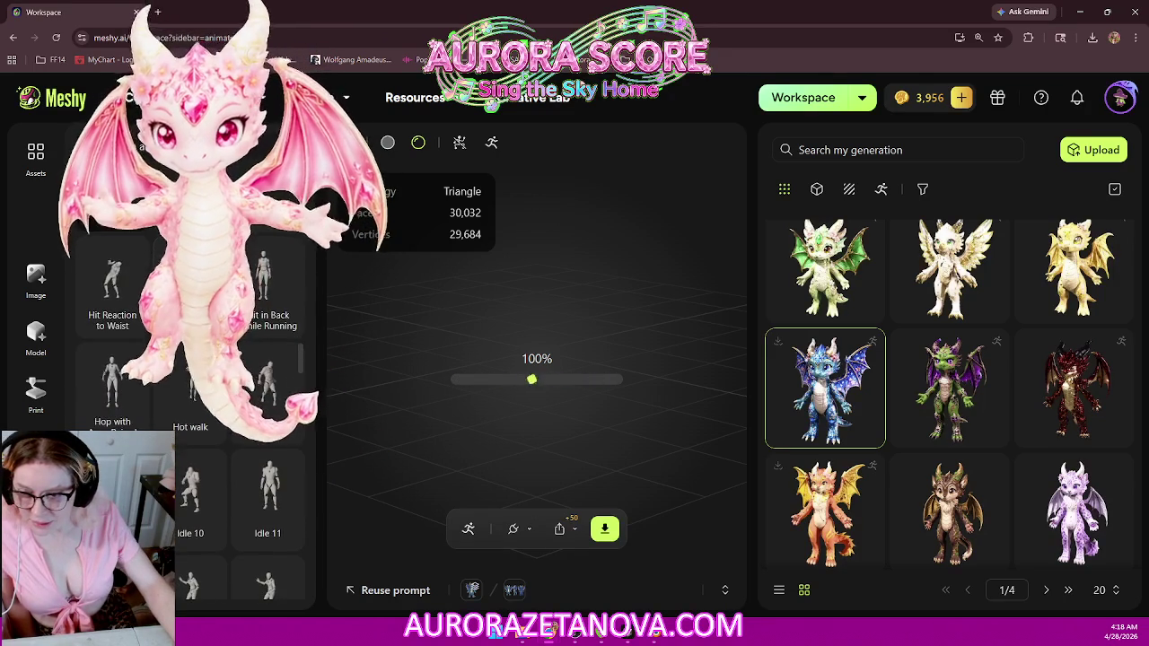
pyautogui.scroll(-1, 235, 454)
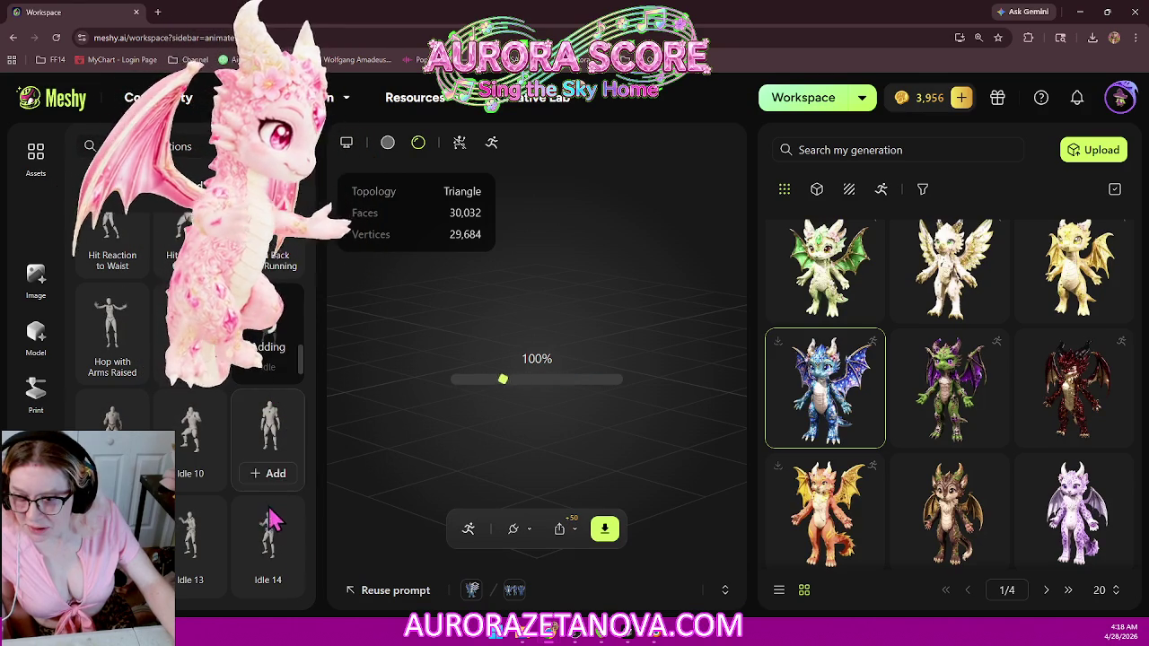
pyautogui.moveTo(113, 328)
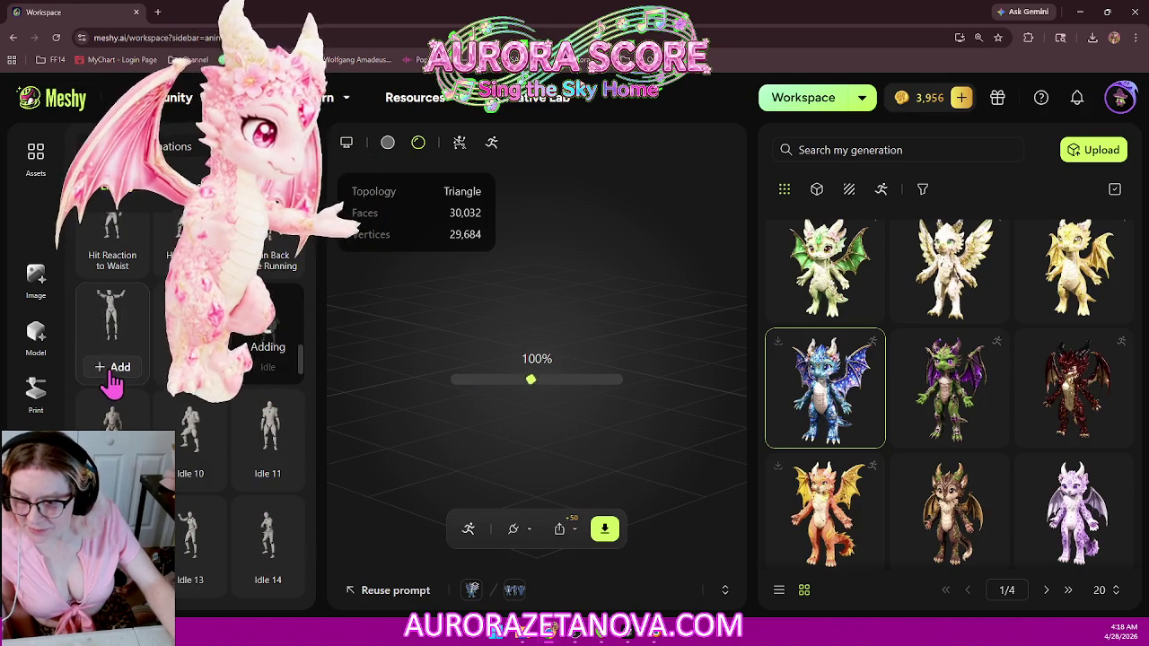
pyautogui.click(112, 370)
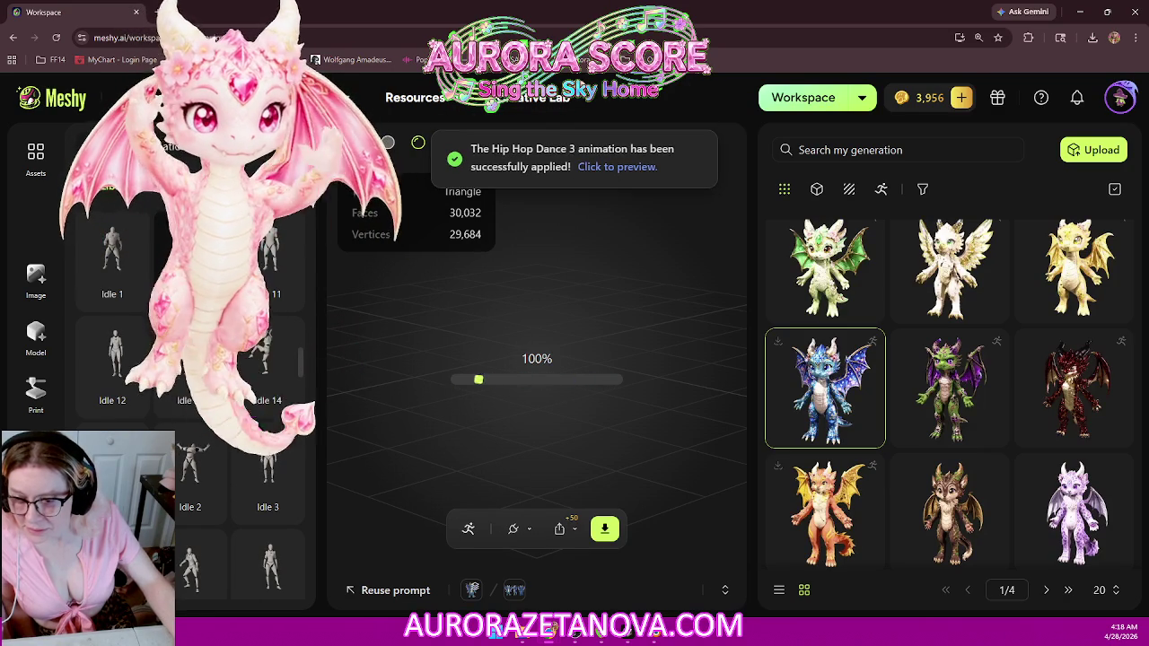
pyautogui.scroll(-1, 256, 386)
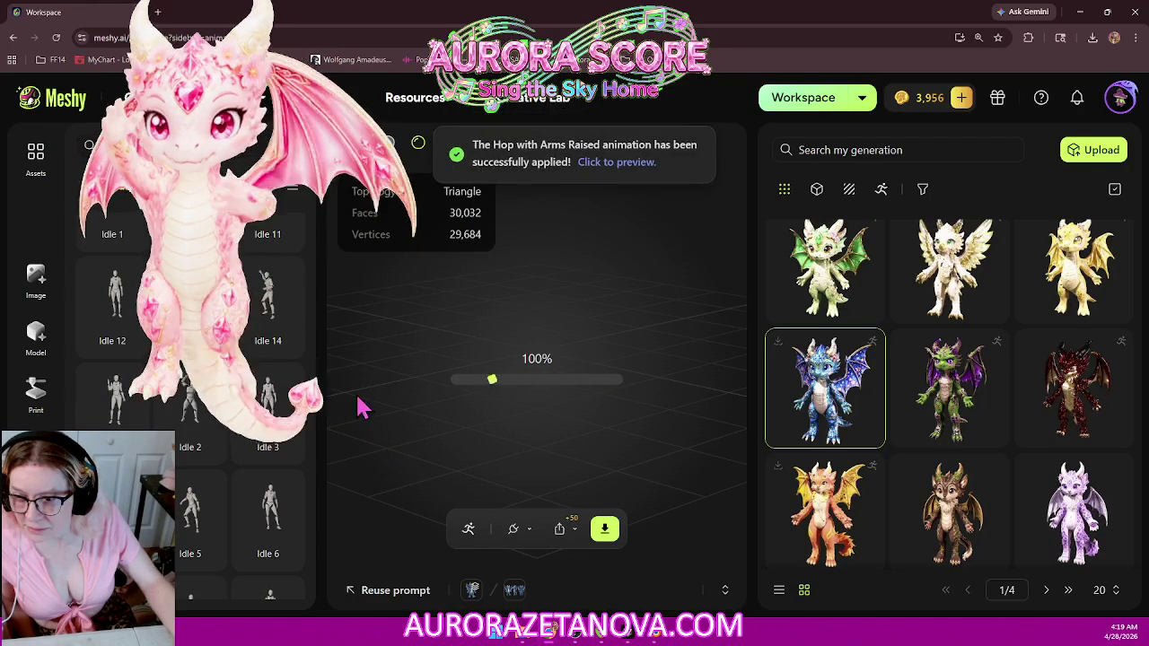
pyautogui.click(276, 554)
# Step: Add another Idle variant and Indoor Swing, then preview one of the new animations
pyautogui.scroll(-1, 287, 538)
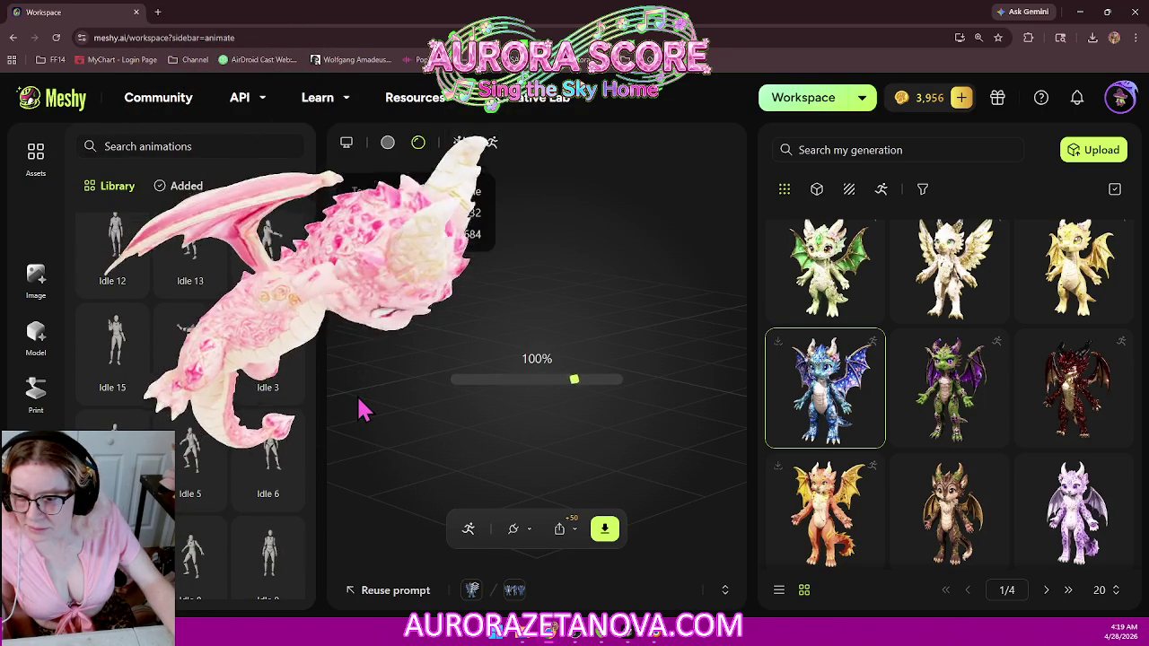
pyautogui.click(274, 494)
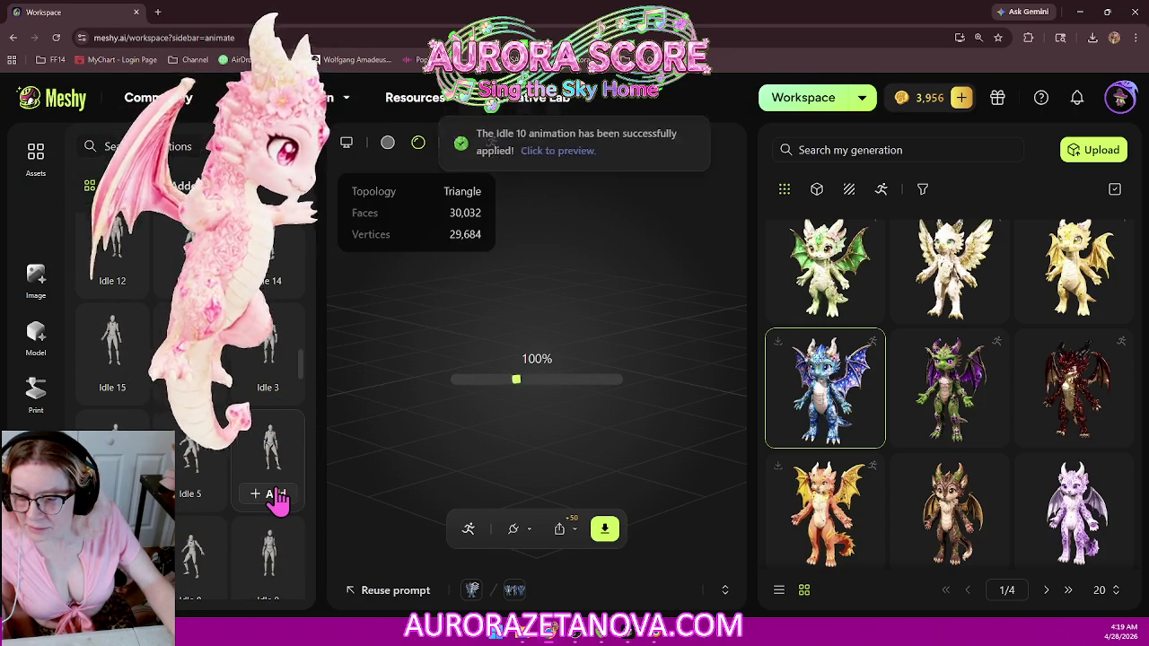
pyautogui.scroll(1, 274, 503)
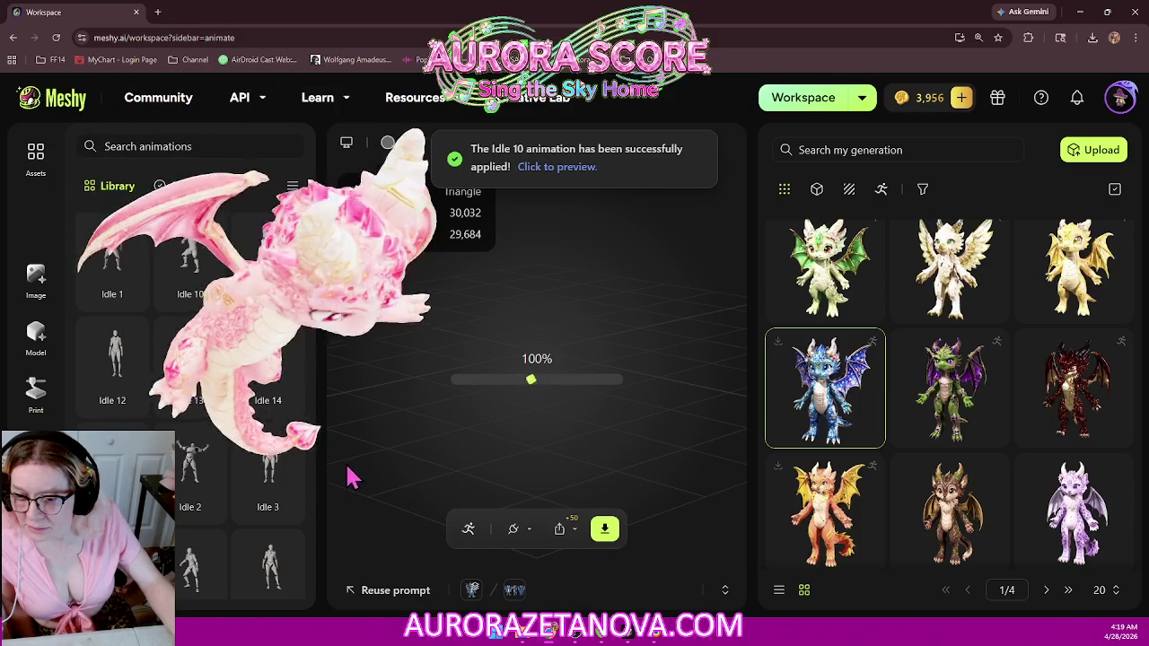
pyautogui.moveTo(268, 502)
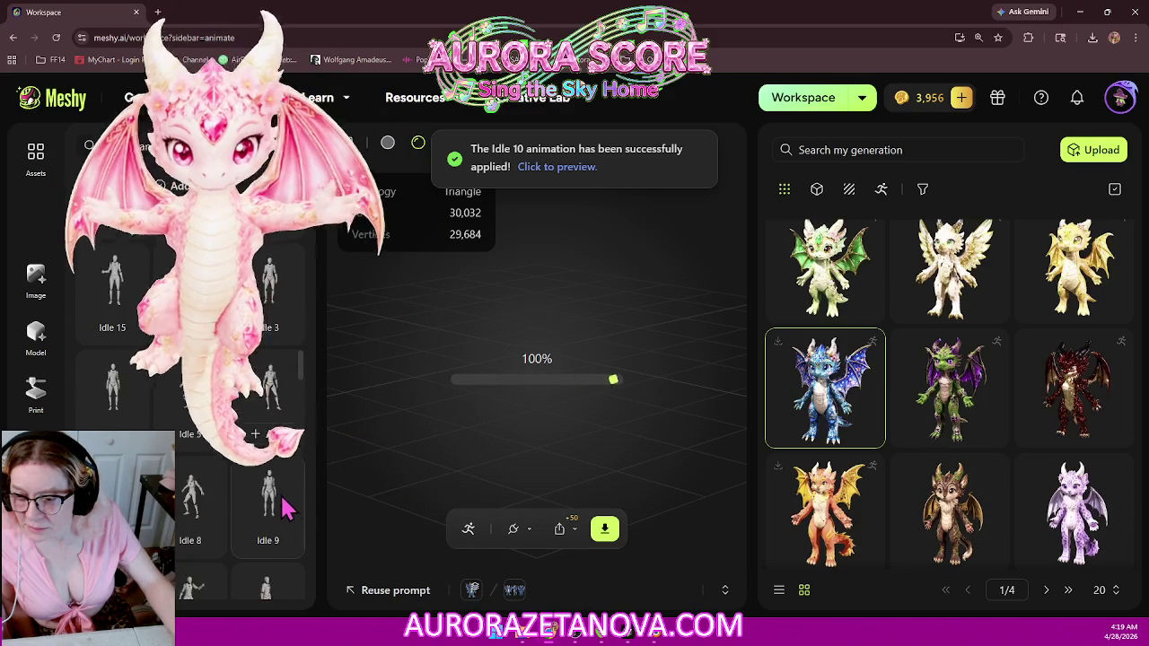
pyautogui.scroll(-1, 285, 512)
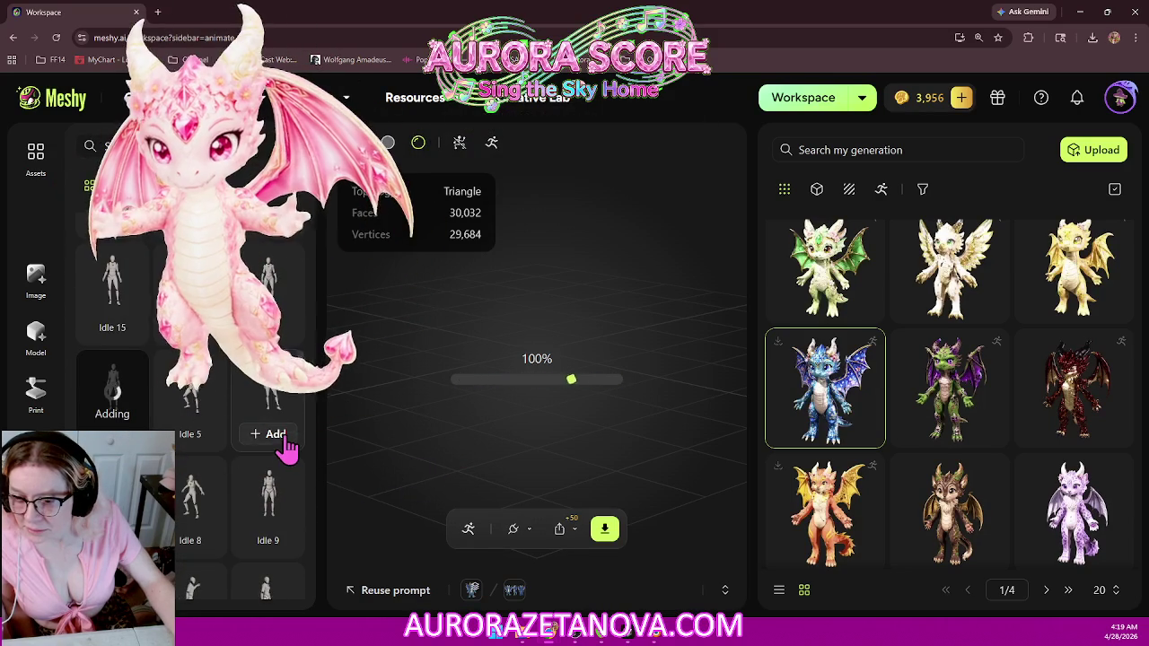
pyautogui.scroll(-3, 278, 482)
pyautogui.scroll(-1, 278, 482)
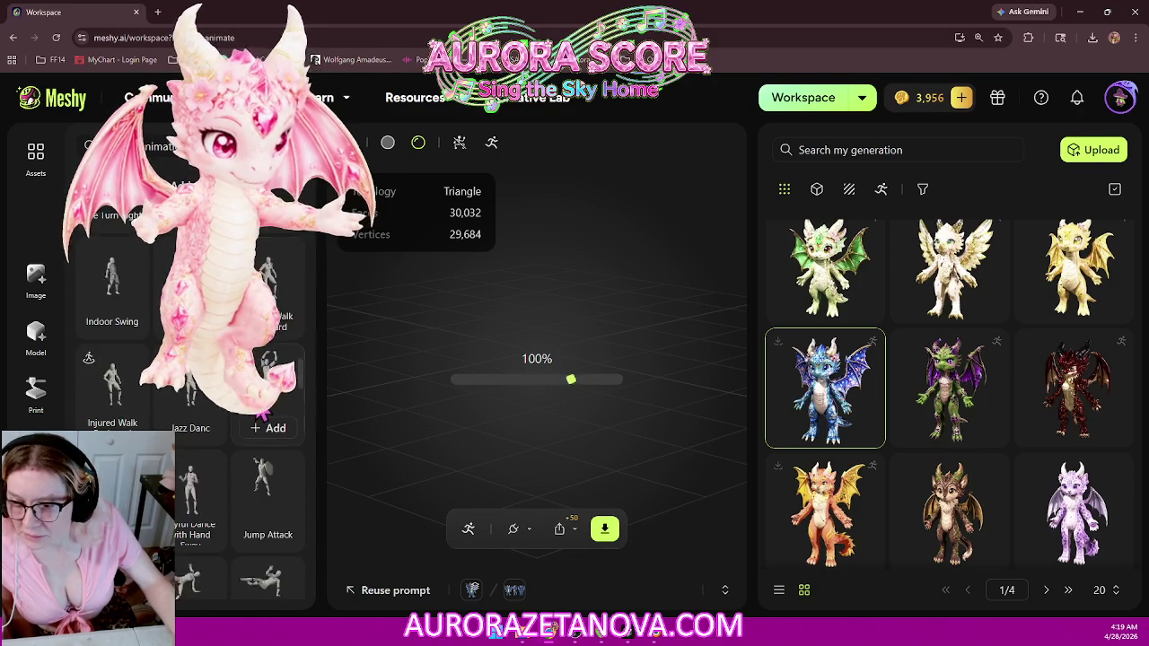
pyautogui.click(110, 322)
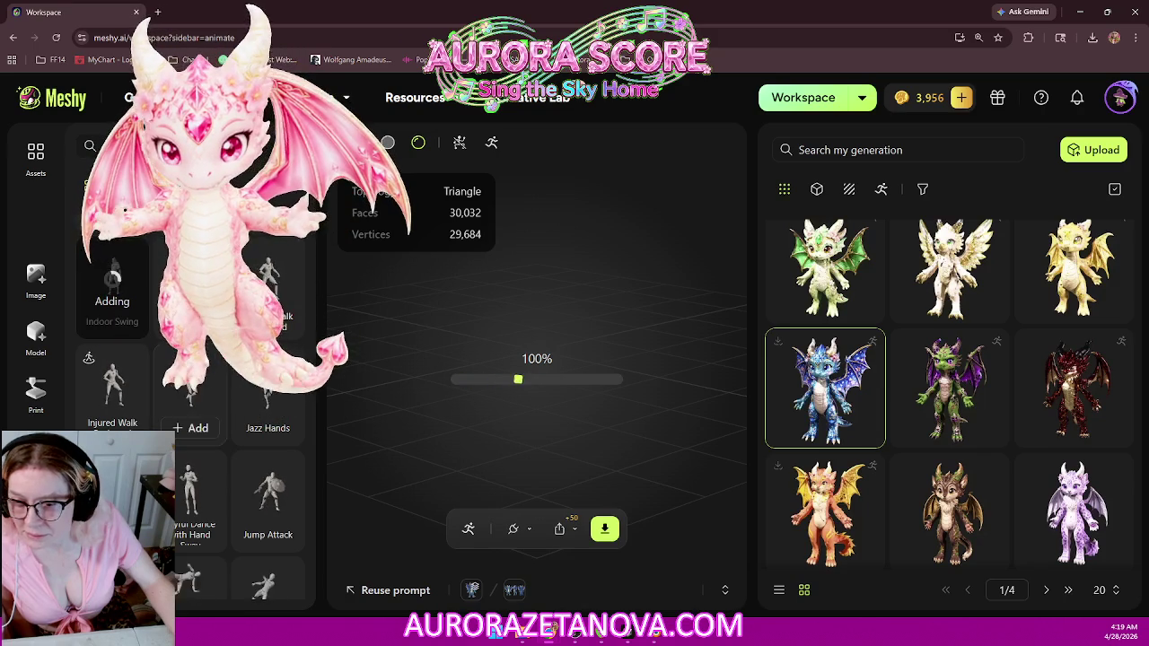
pyautogui.scroll(-1, 296, 395)
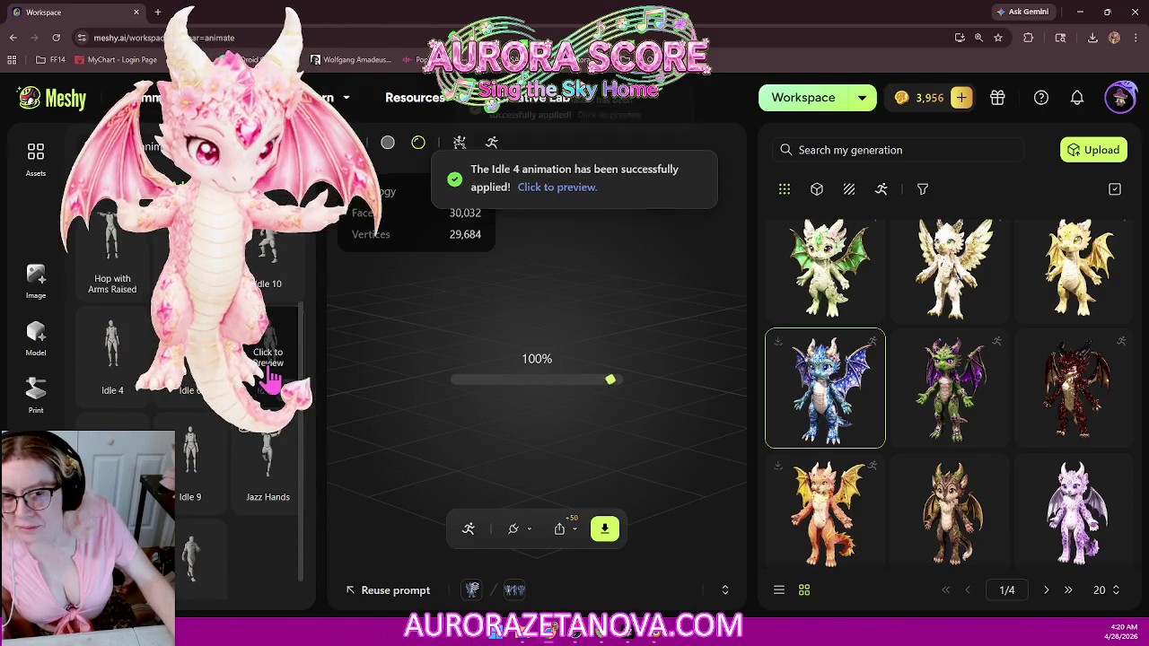
pyautogui.click(275, 385)
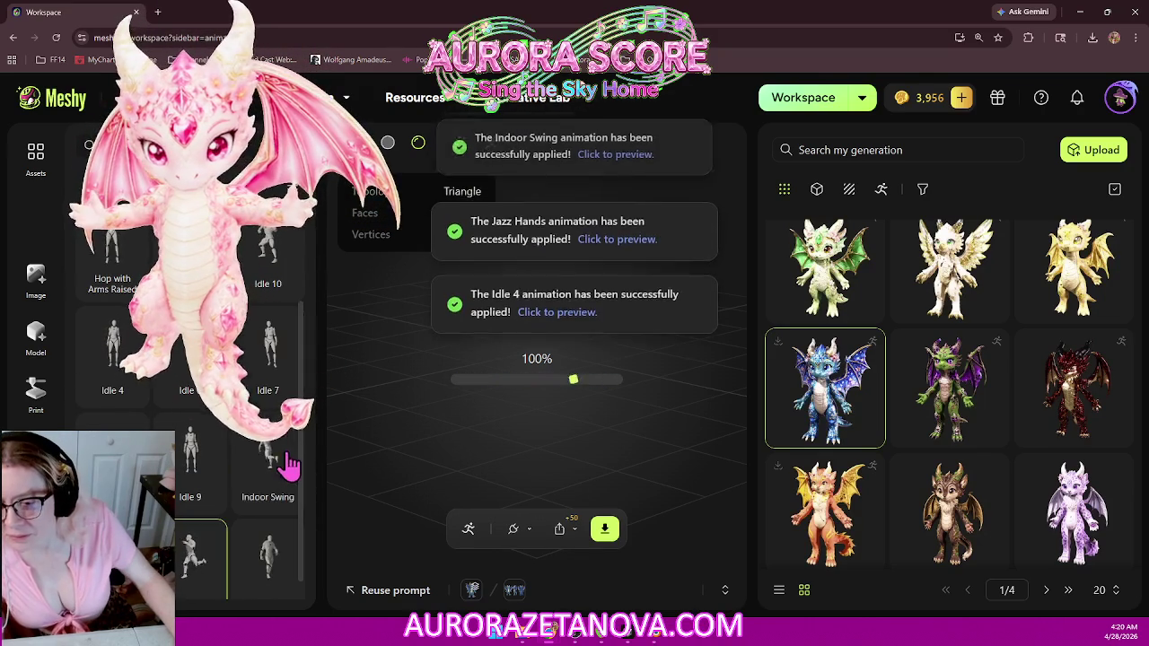
pyautogui.scroll(-1, 291, 458)
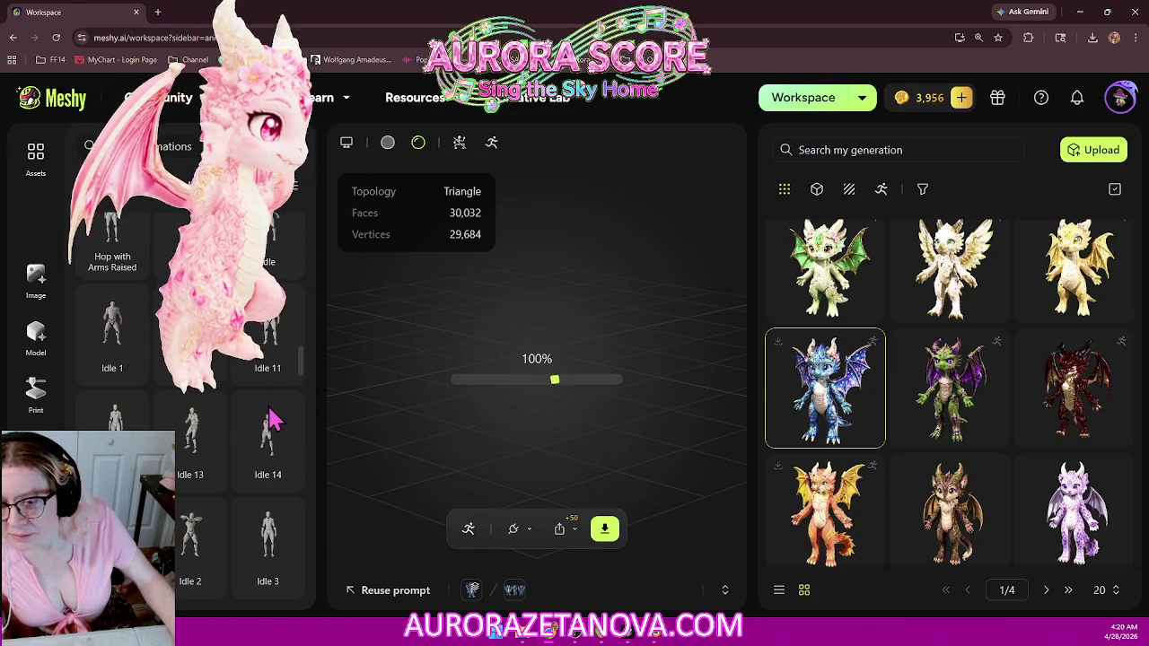
pyautogui.scroll(-3, 286, 426)
pyautogui.scroll(-3, 287, 422)
pyautogui.scroll(-2, 274, 404)
pyautogui.scroll(-2, 283, 390)
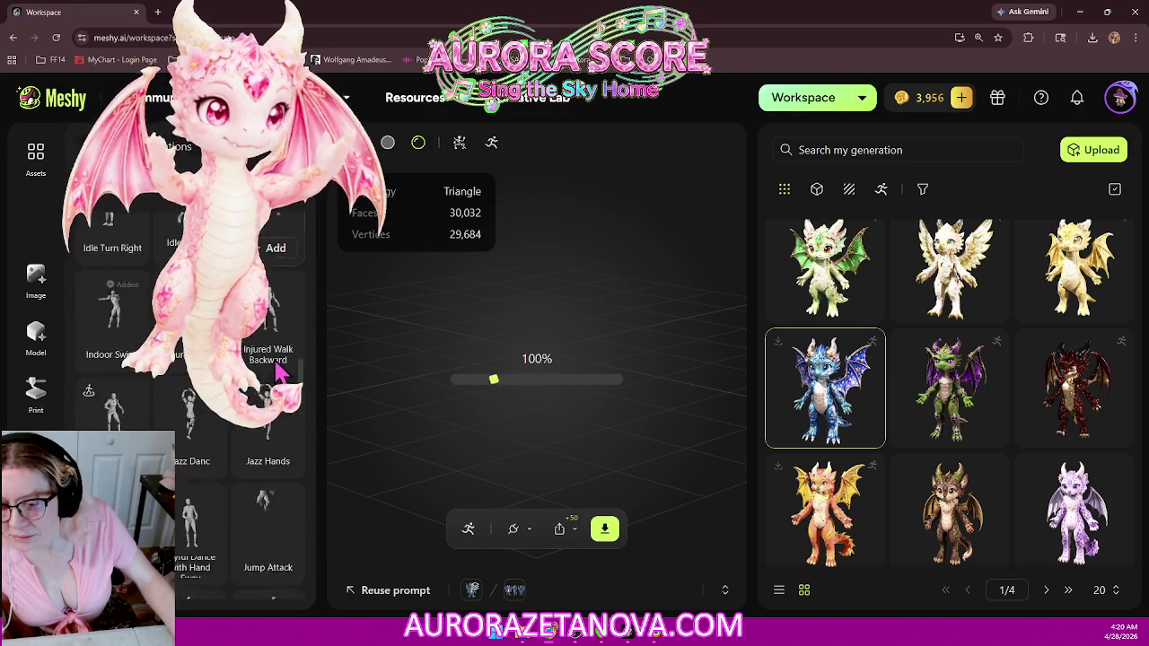
pyautogui.scroll(-1, 280, 370)
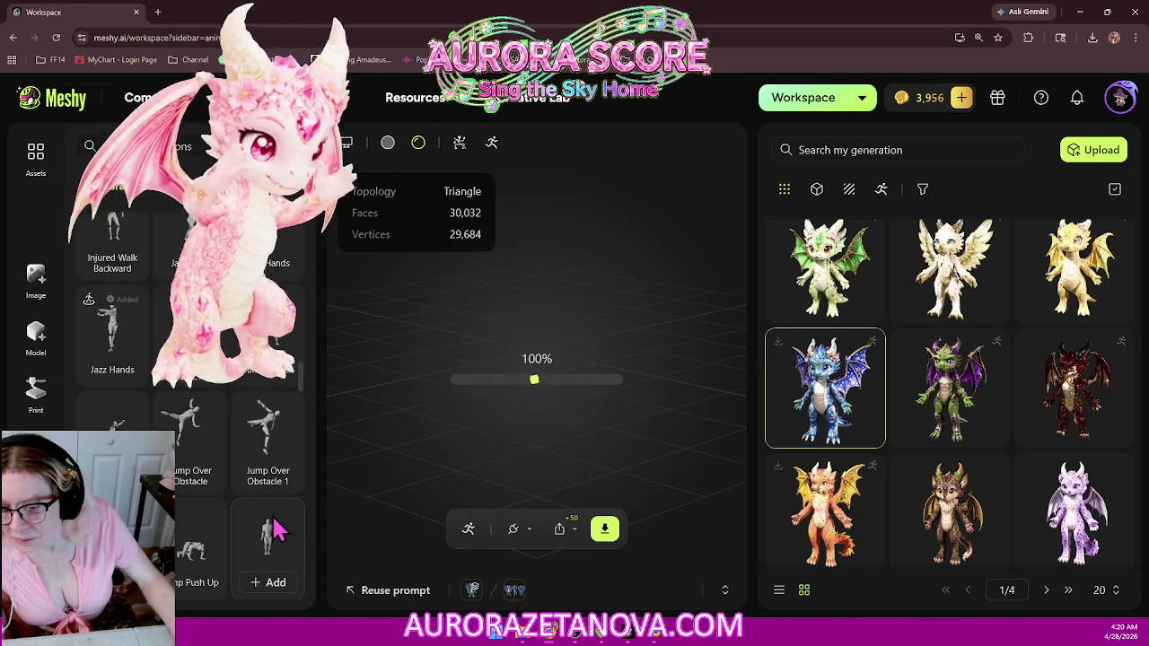
pyautogui.scroll(-1, 275, 530)
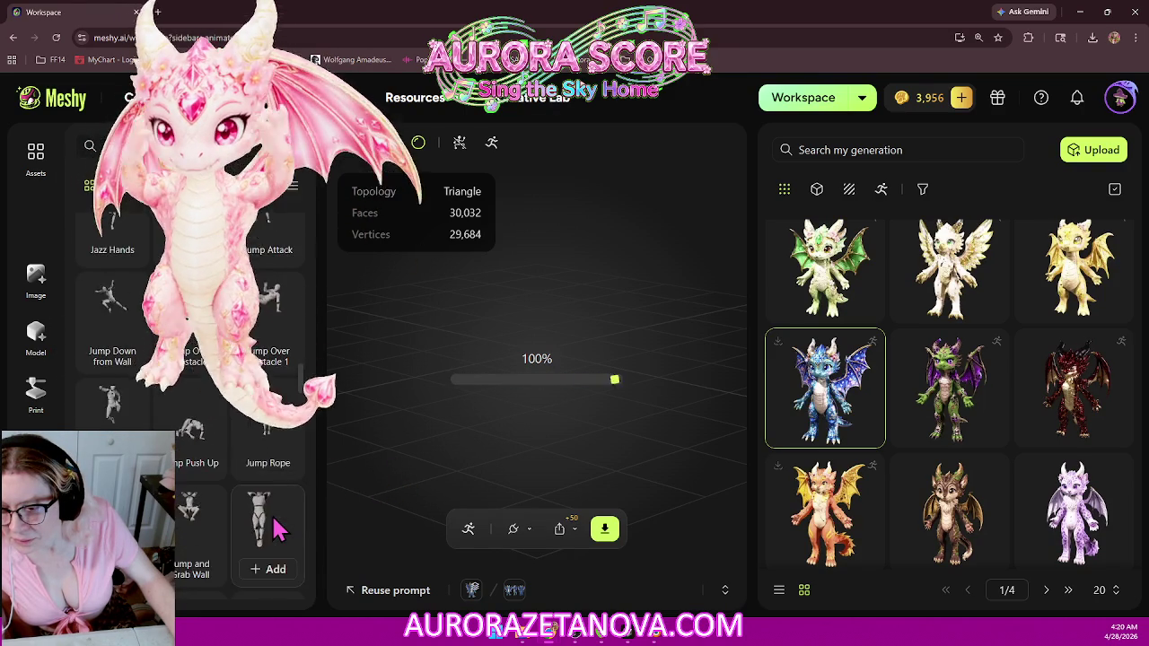
pyautogui.scroll(-1, 276, 530)
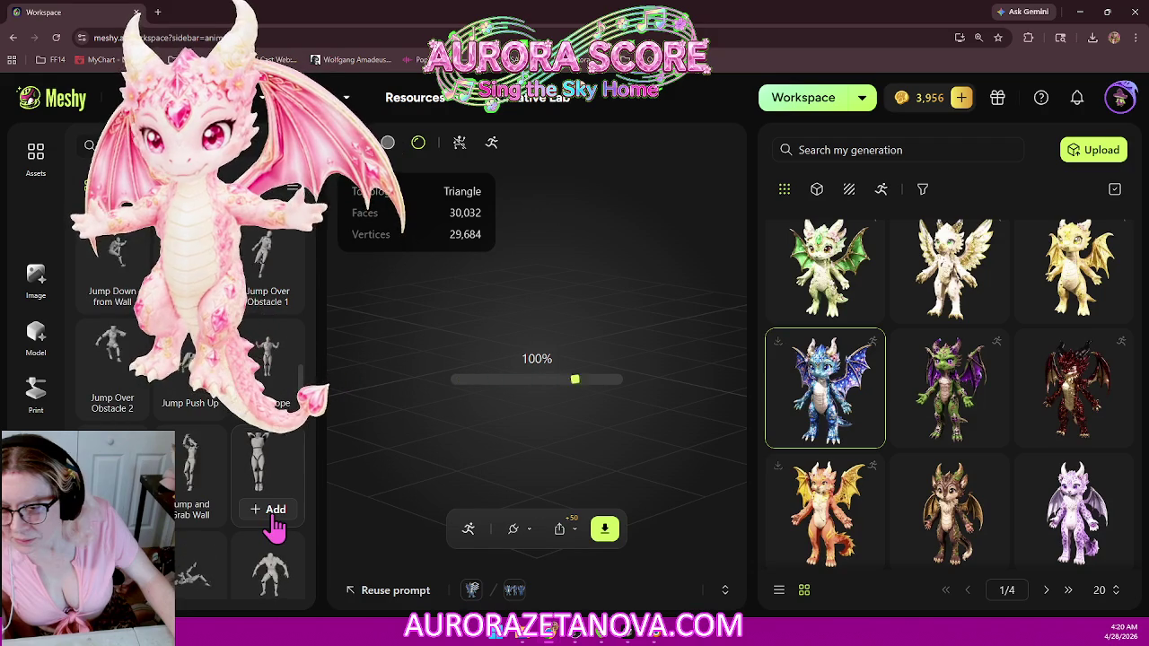
pyautogui.scroll(-1, 276, 529)
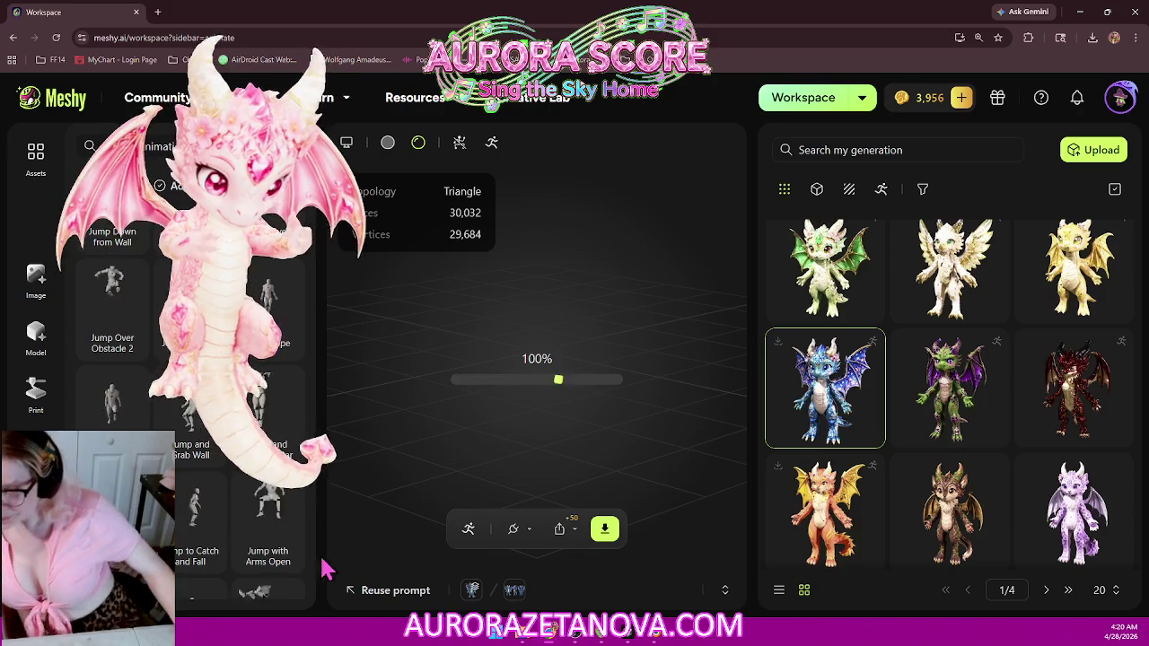
# Step: Scroll down the library and add Limping Walk 3 to the dragon's animations
pyautogui.scroll(-1, 233, 404)
pyautogui.scroll(-3, 270, 301)
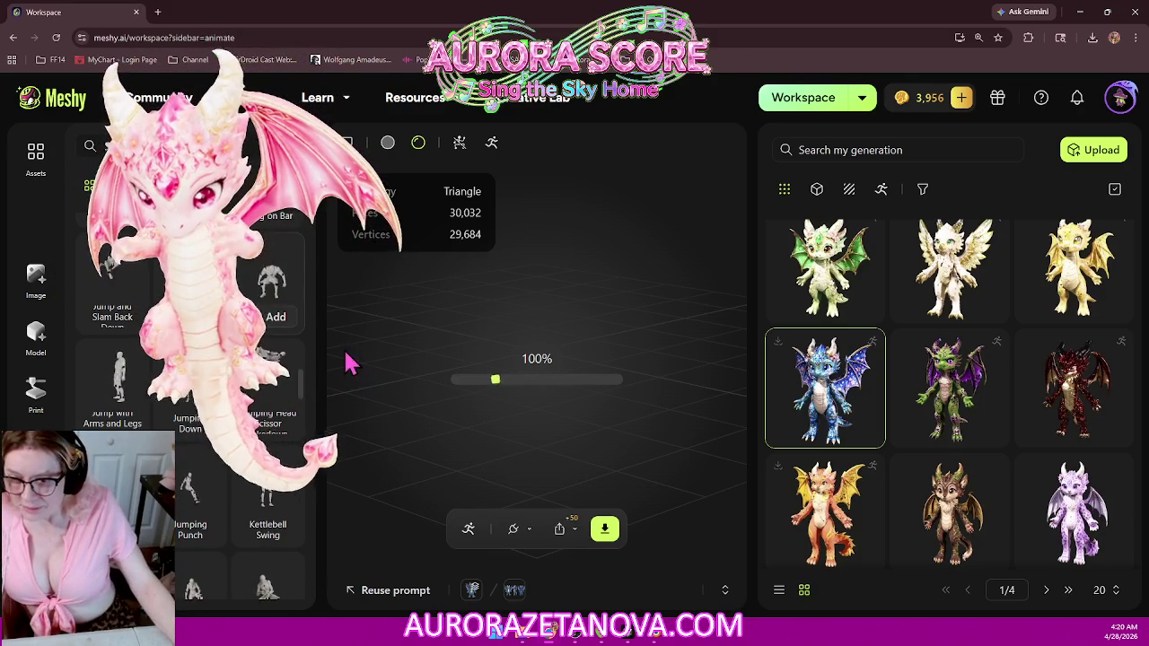
pyautogui.scroll(-2, 269, 368)
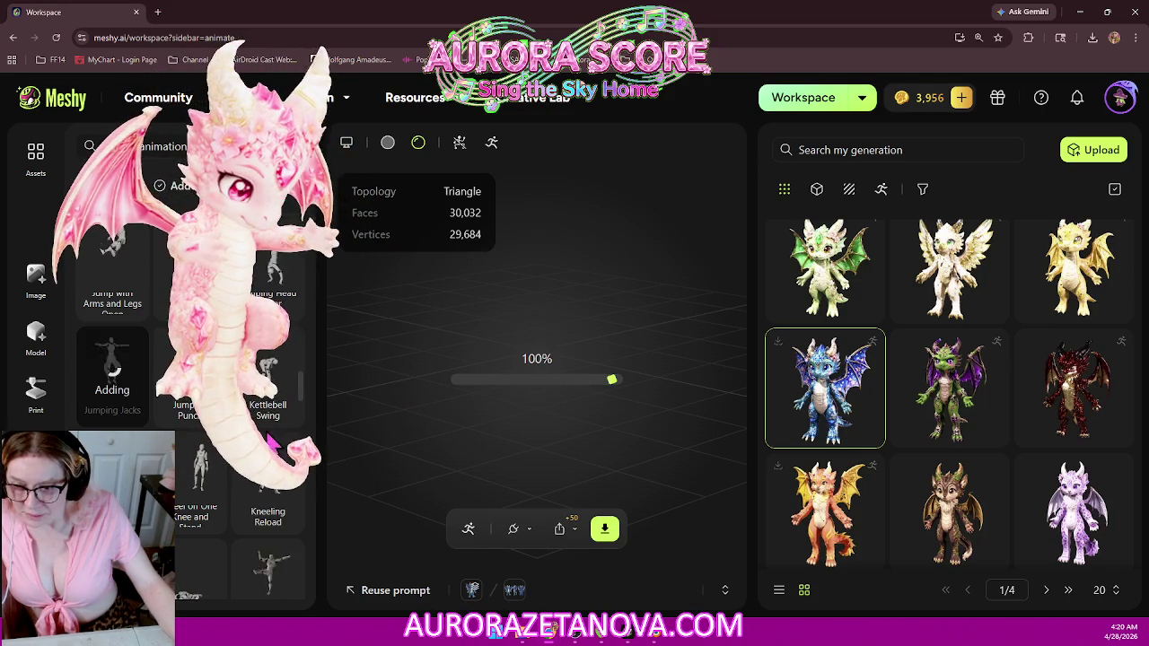
pyautogui.scroll(-1, 292, 467)
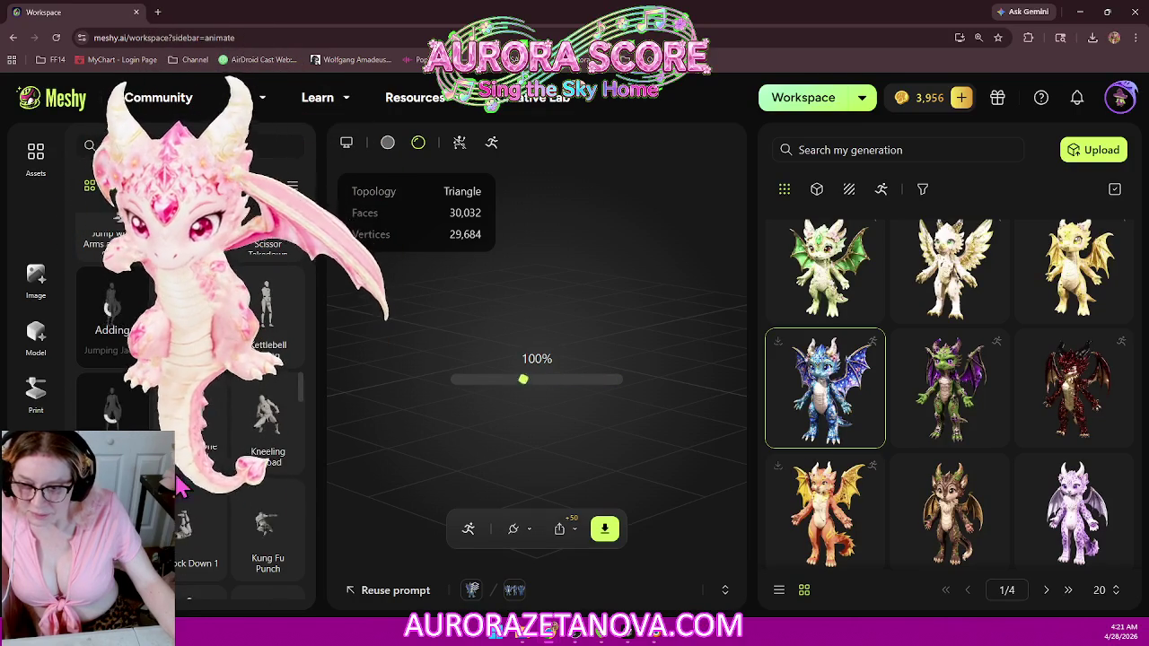
pyautogui.scroll(-1, 261, 521)
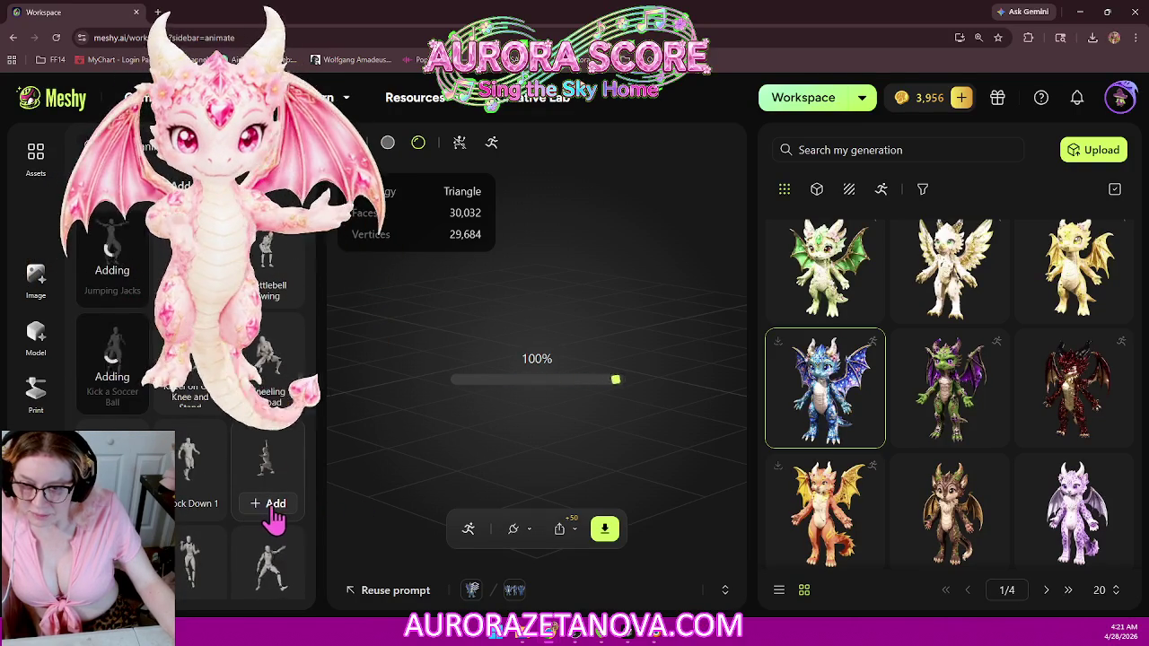
pyautogui.scroll(-2, 279, 516)
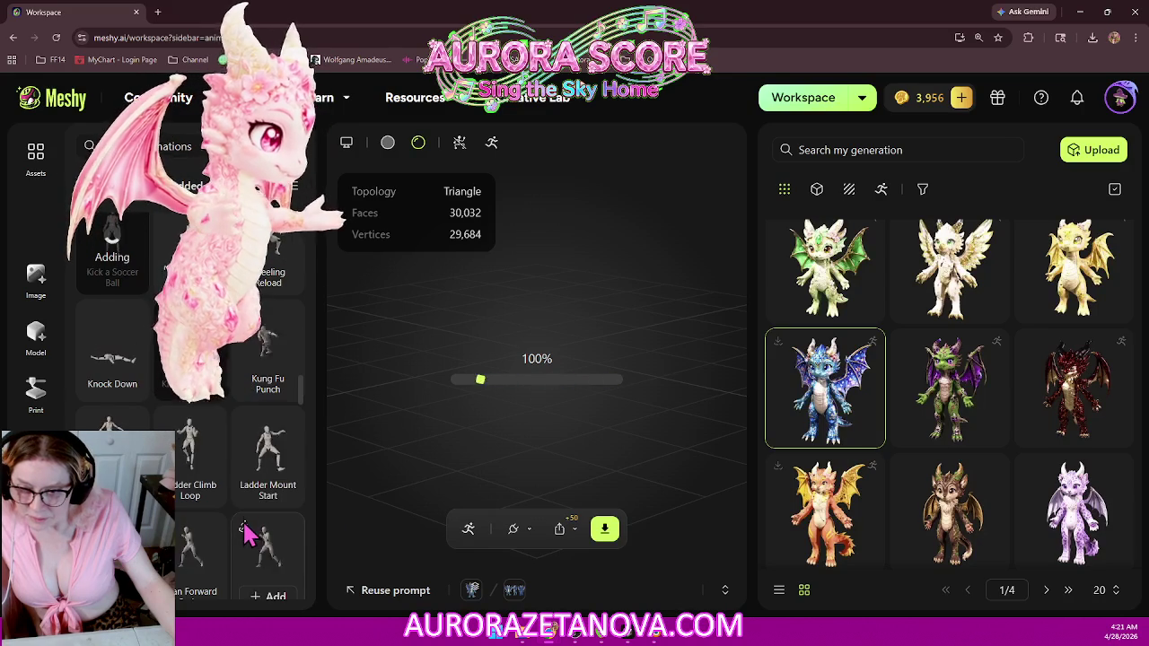
pyautogui.scroll(-1, 253, 467)
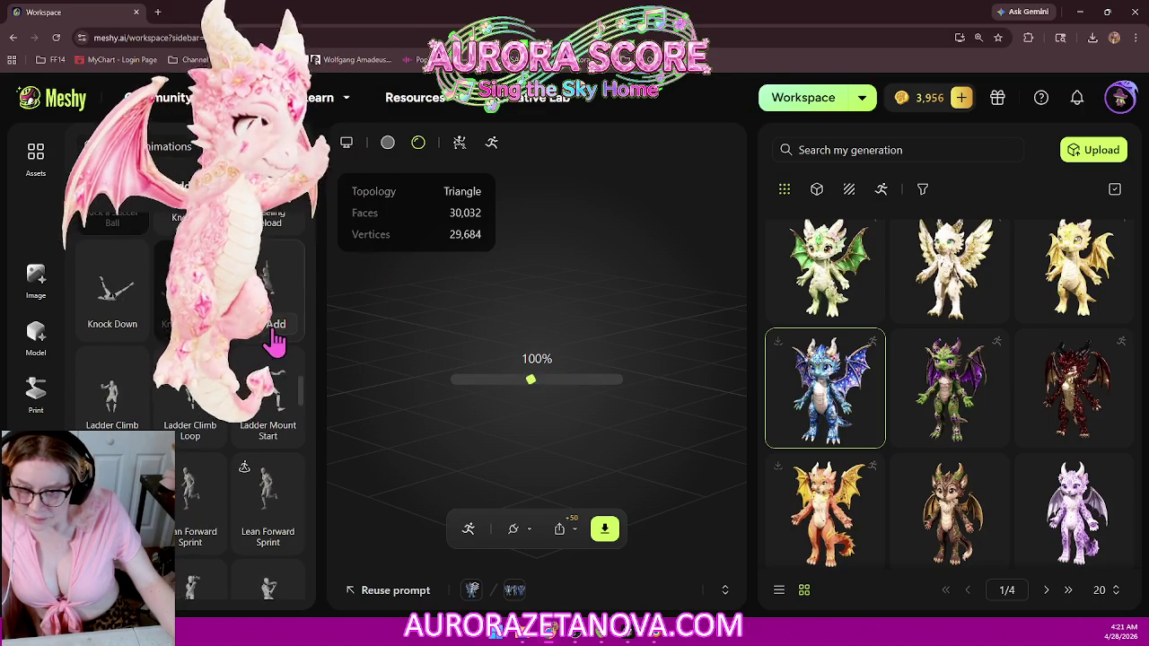
pyautogui.scroll(-1, 269, 503)
pyautogui.scroll(-1, 268, 505)
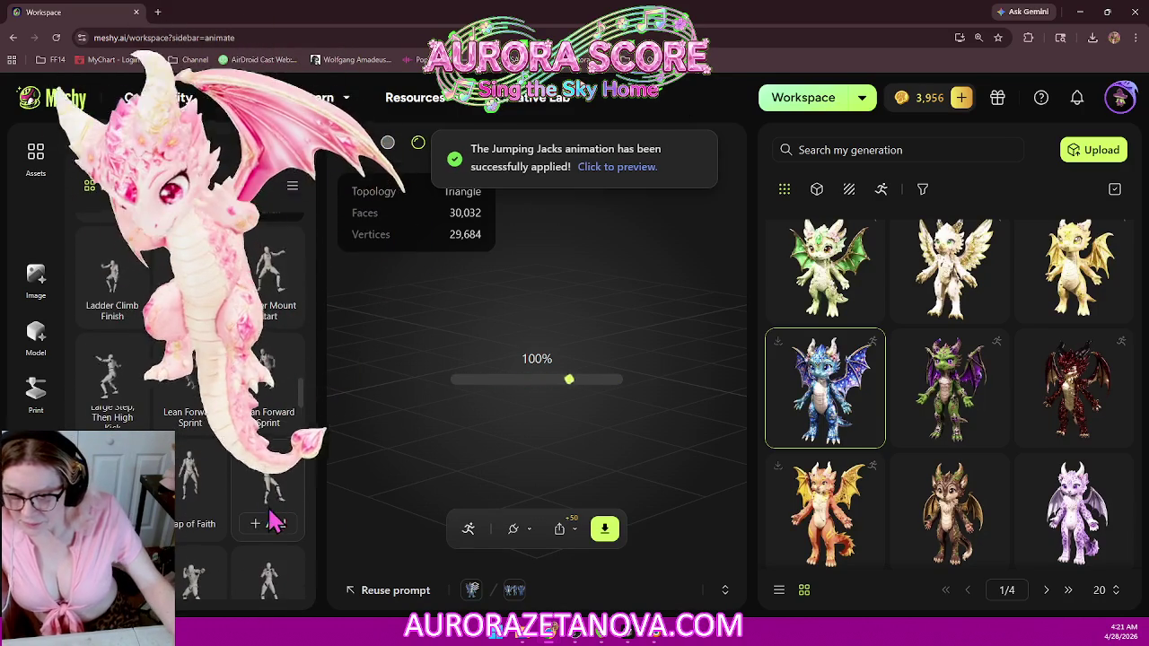
pyautogui.scroll(-1, 274, 485)
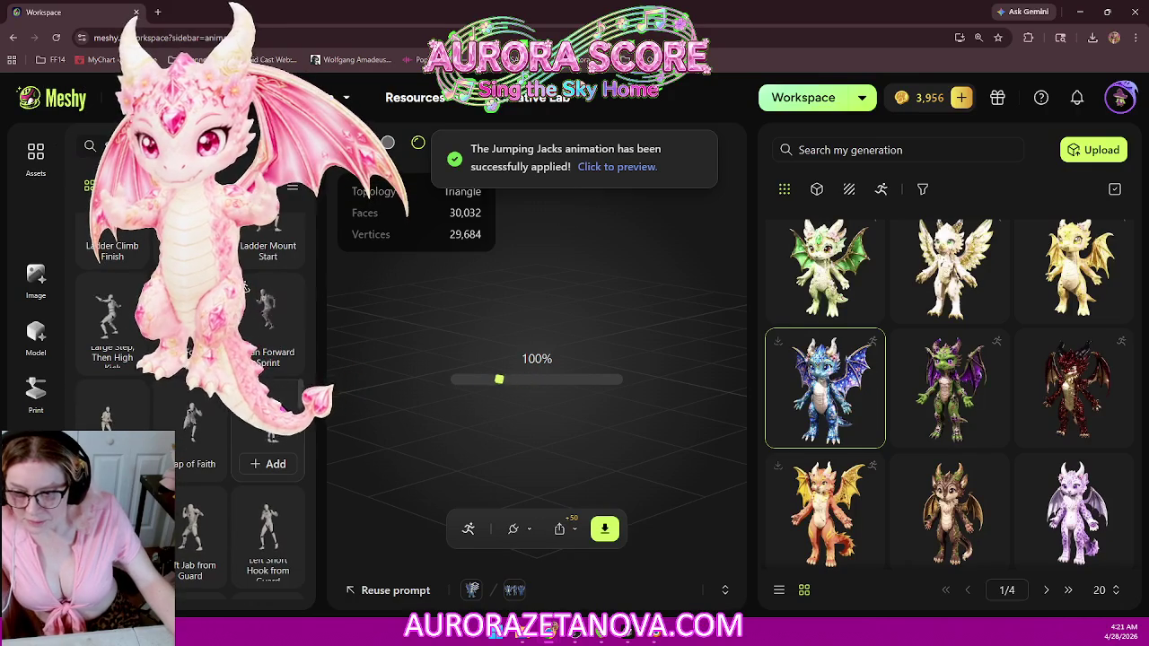
pyautogui.scroll(-1, 278, 381)
pyautogui.scroll(-1, 274, 377)
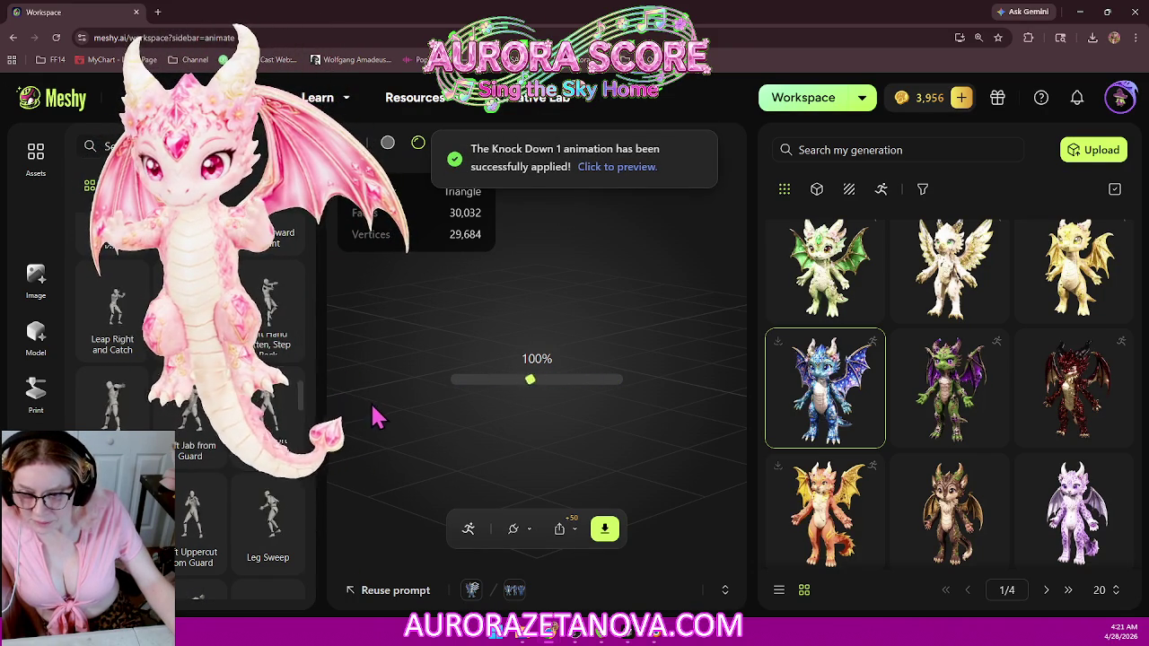
pyautogui.scroll(-2, 281, 415)
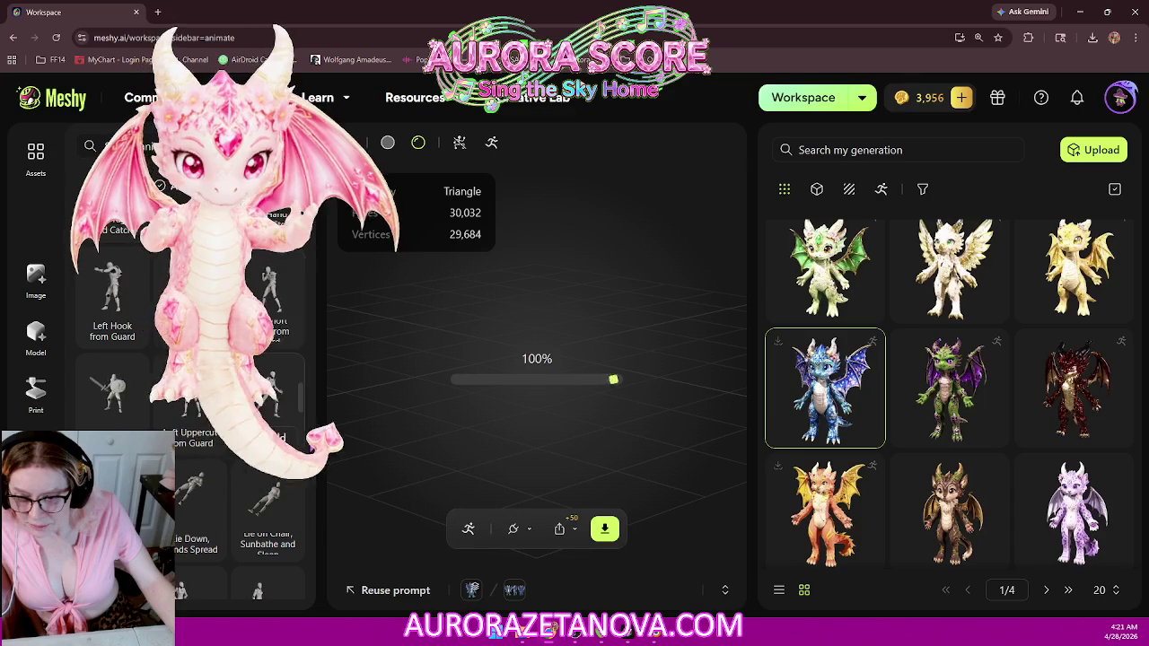
pyautogui.scroll(-2, 280, 422)
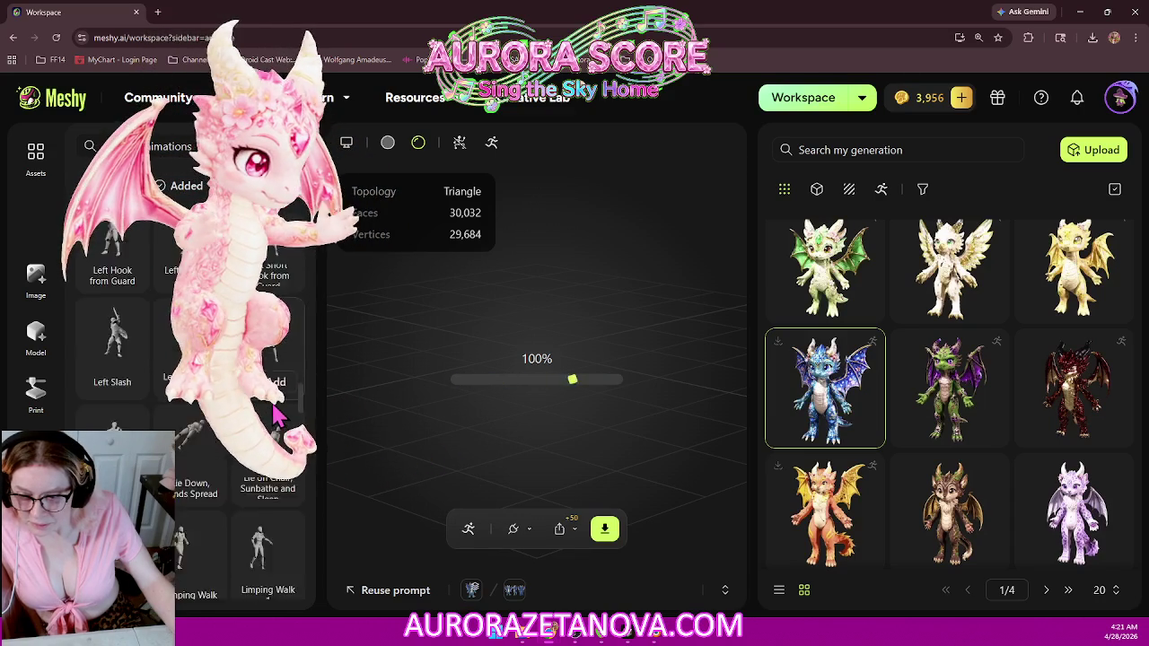
pyautogui.scroll(-1, 288, 497)
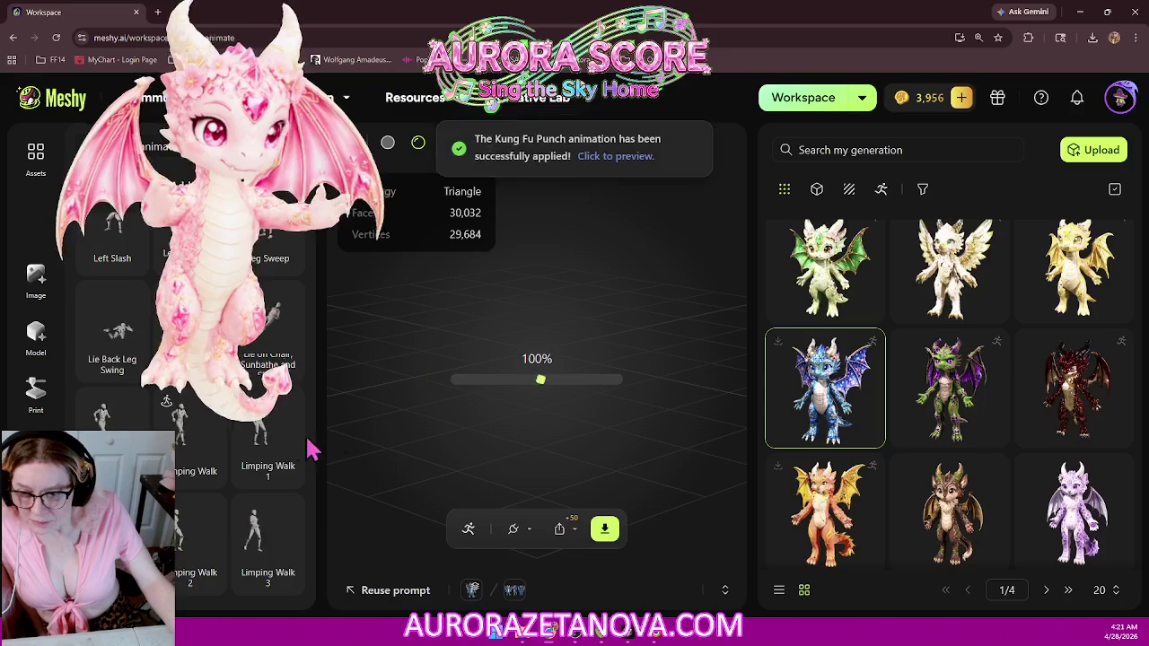
pyautogui.scroll(-1, 266, 443)
pyautogui.scroll(-1, 296, 440)
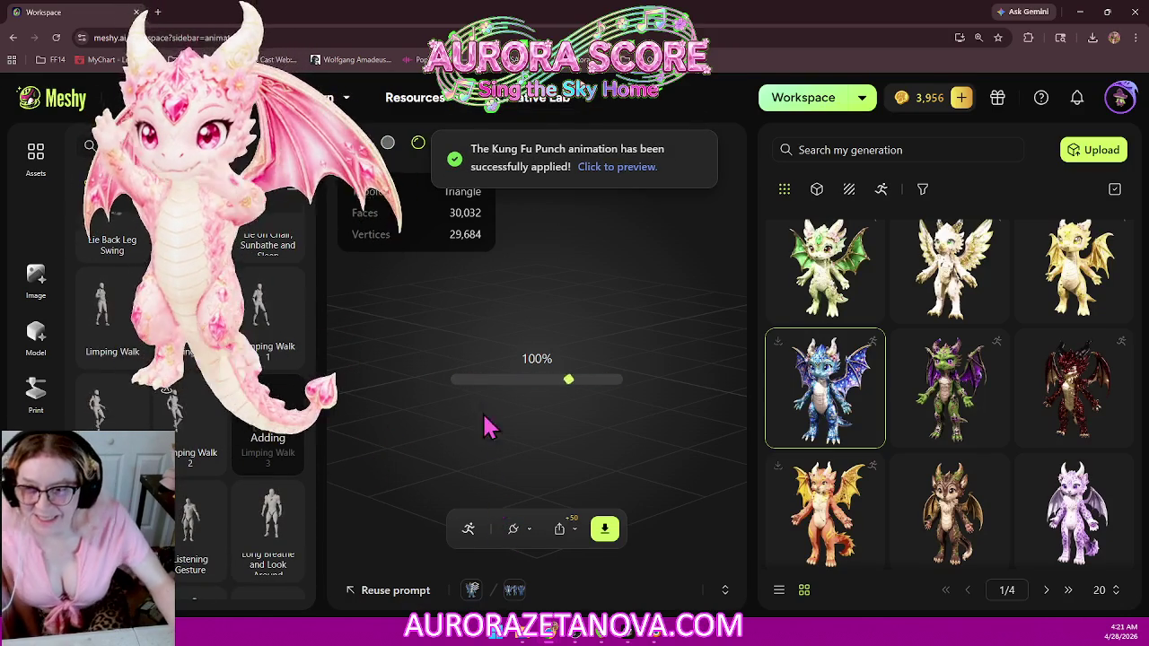
pyautogui.click(269, 438)
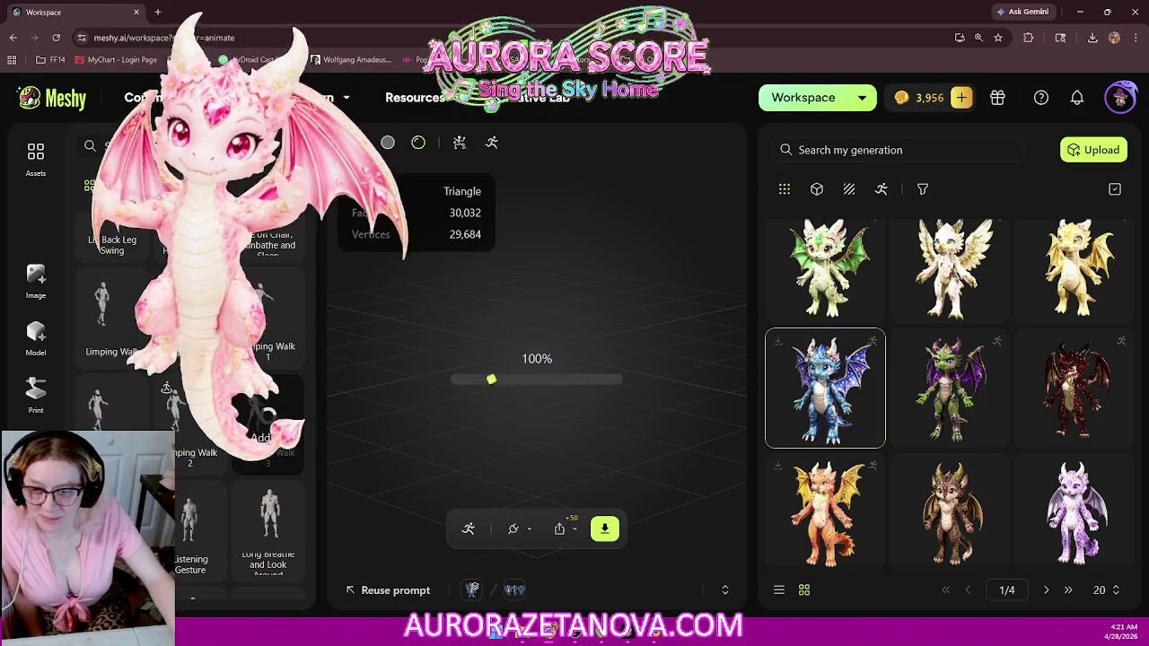
# Step: Bring up the download settings for the animated dragon
pyautogui.scroll(-3, 268, 440)
pyautogui.scroll(3, 242, 408)
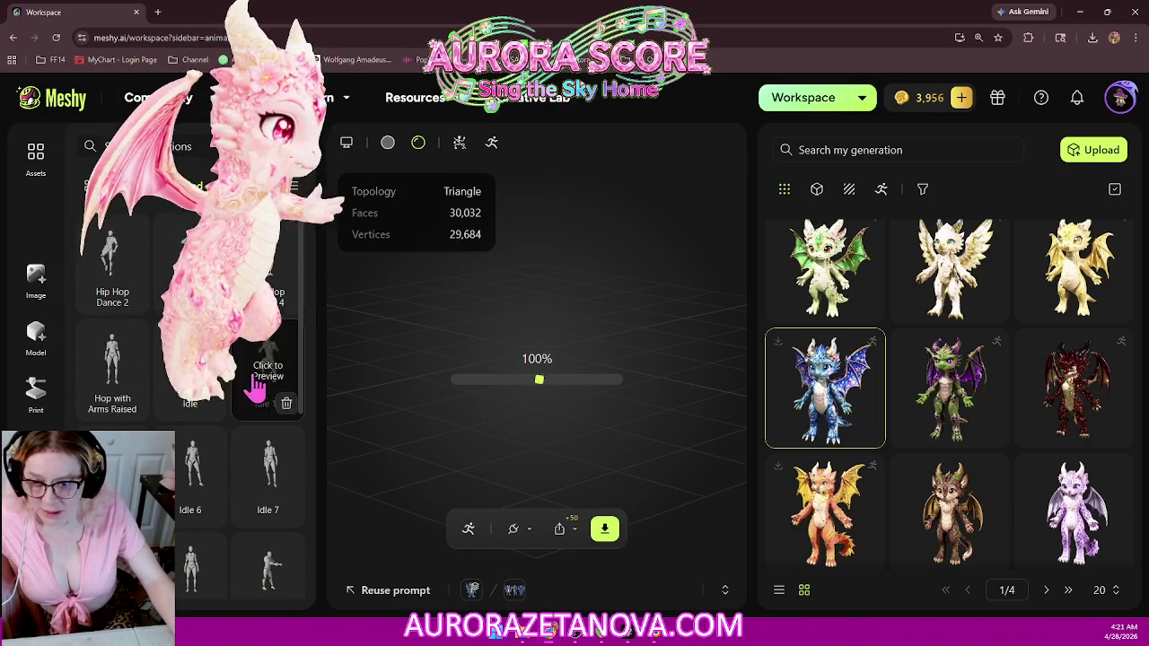
pyautogui.scroll(-2, 266, 462)
pyautogui.scroll(-2, 280, 373)
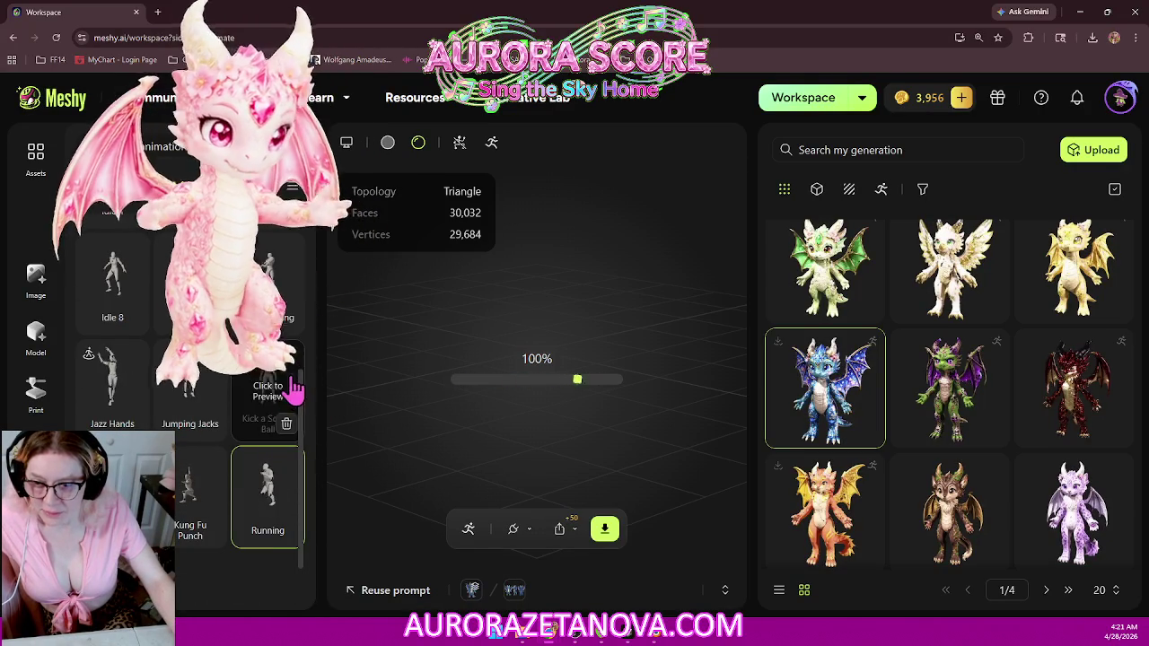
pyautogui.moveTo(268, 496)
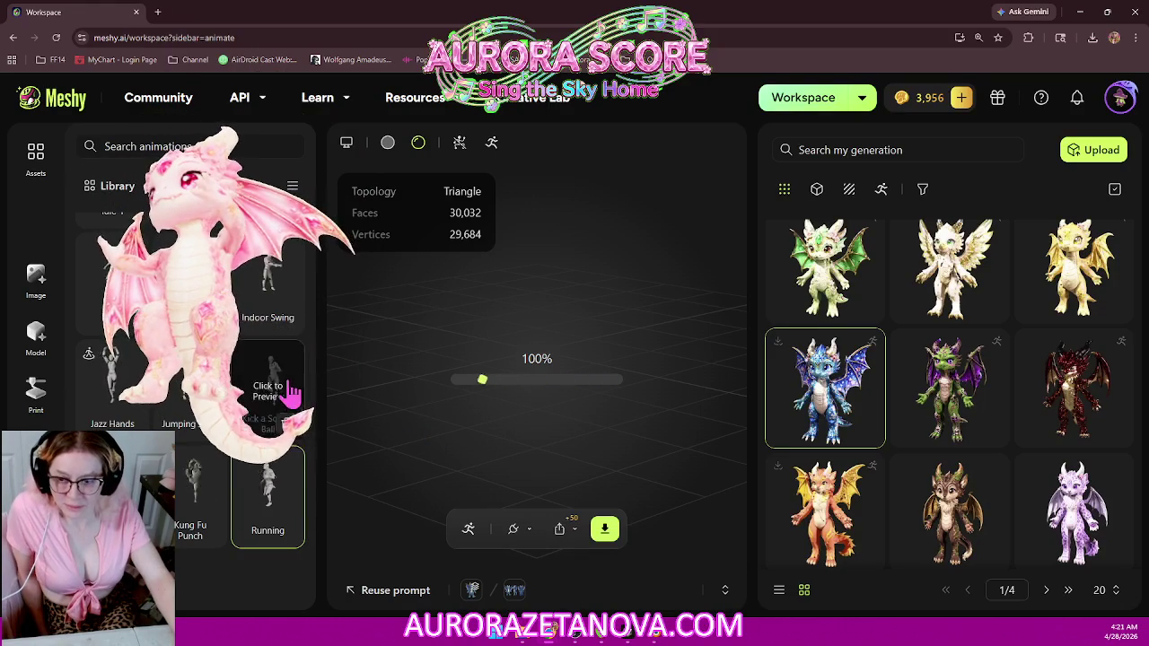
pyautogui.scroll(-1, 289, 393)
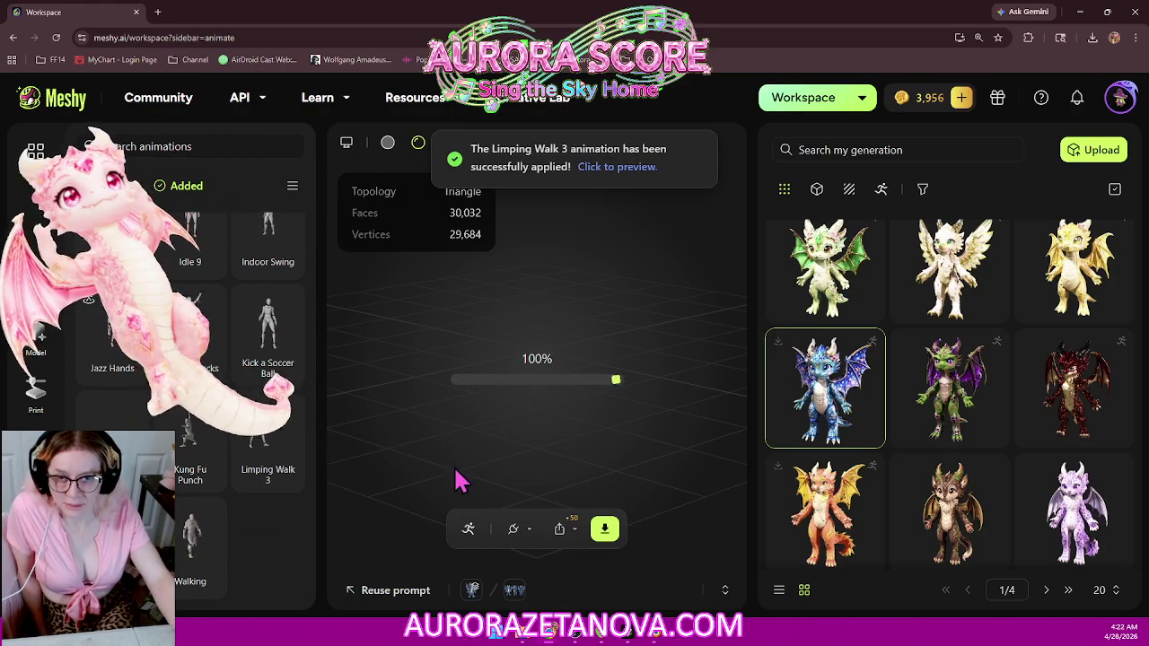
pyautogui.click(604, 529)
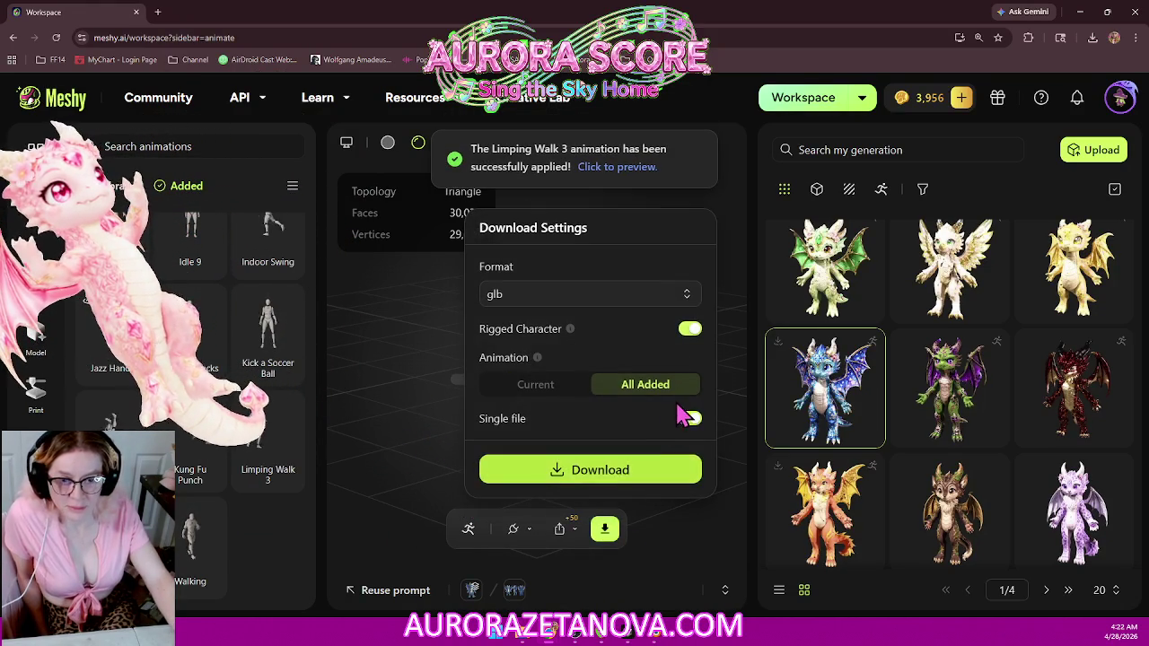
# Step: Download the rigged dragon as one glb file with all added animations
pyautogui.click(672, 480)
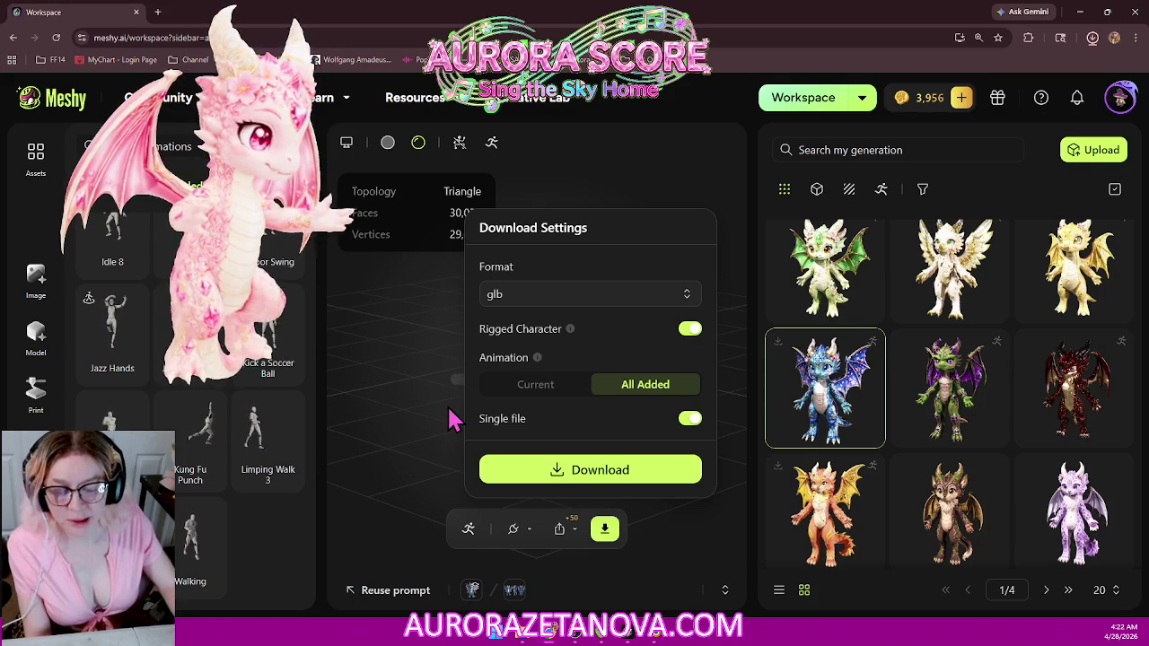
pyautogui.rightClick(424, 455)
# Step: Remove Limping Walk 3, Kung Fu Punch, an Idle and a Hip Hop Dance from the added list
pyautogui.click(411, 435)
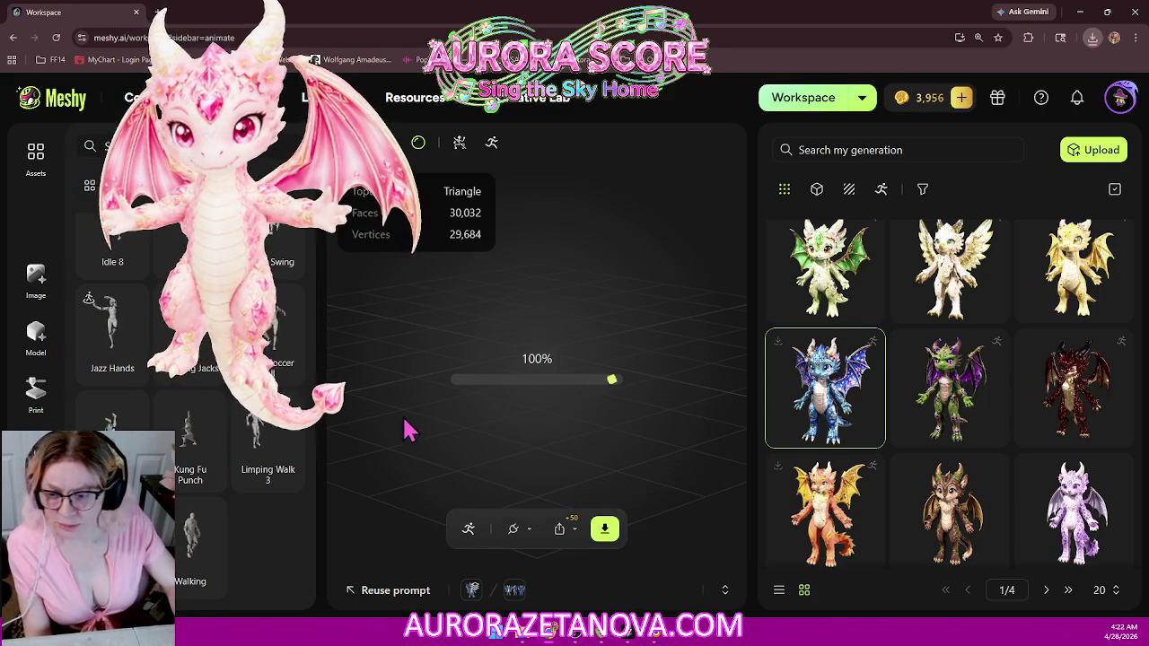
pyautogui.moveTo(267, 440)
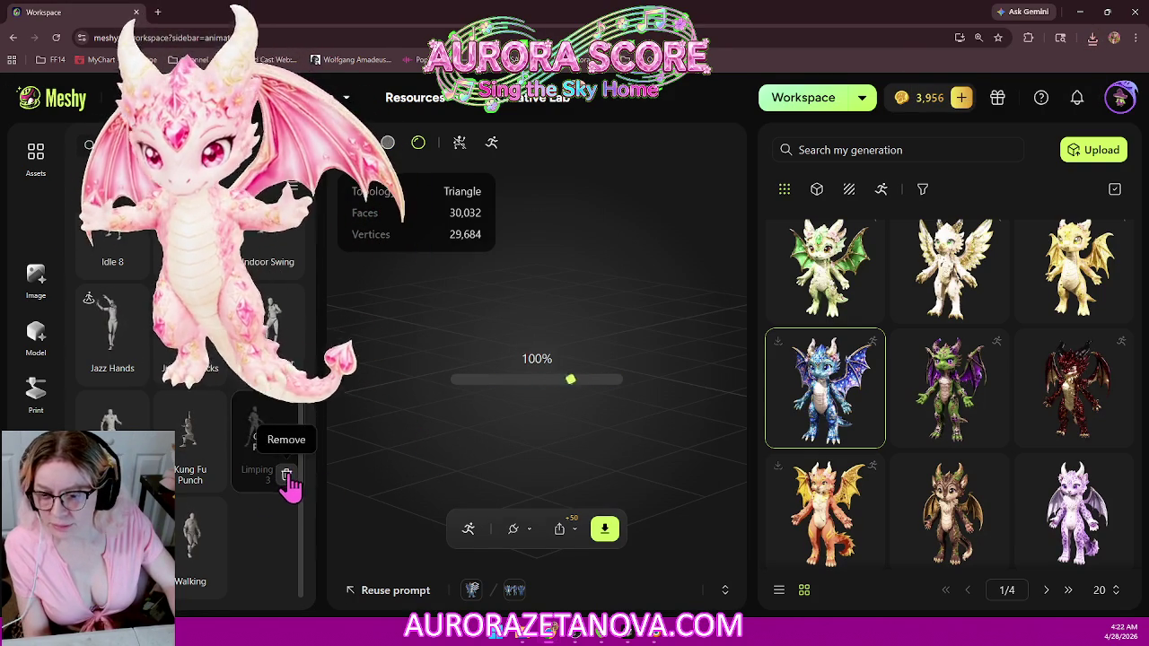
pyautogui.click(286, 476)
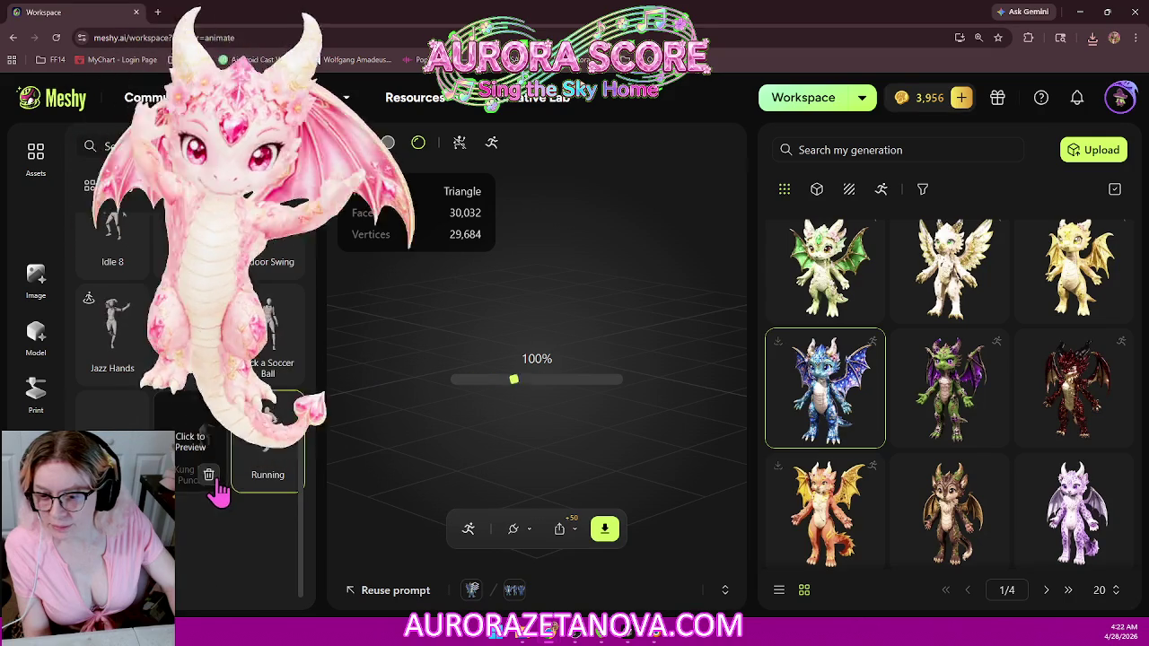
pyautogui.click(214, 478)
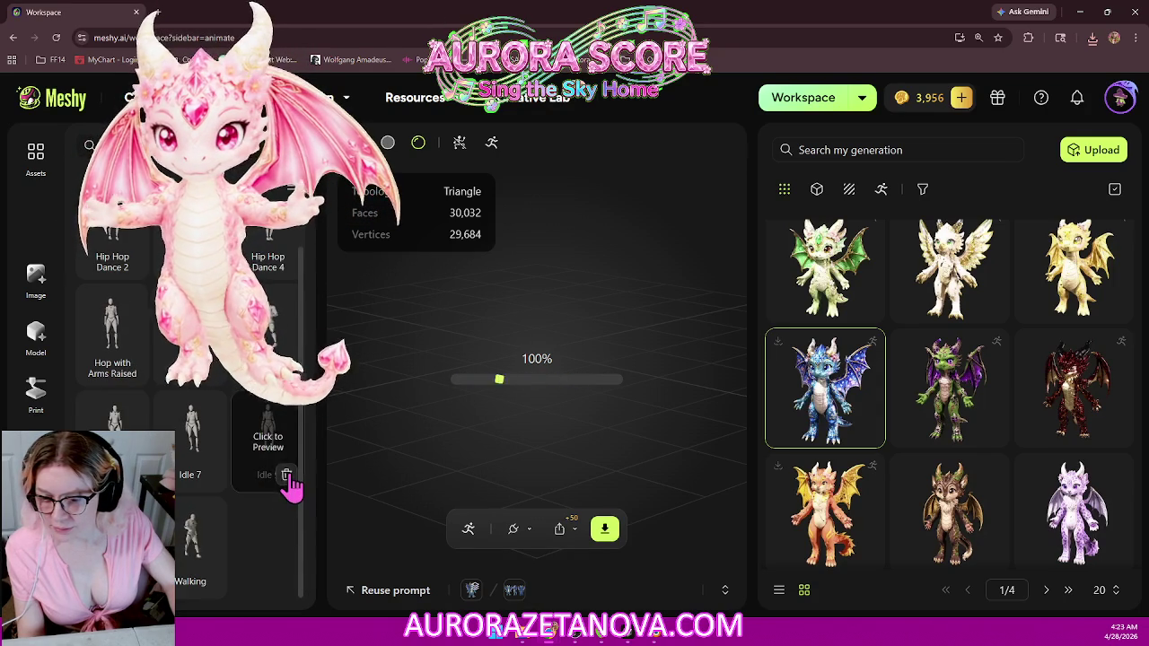
pyautogui.click(286, 480)
pyautogui.moveTo(190, 440)
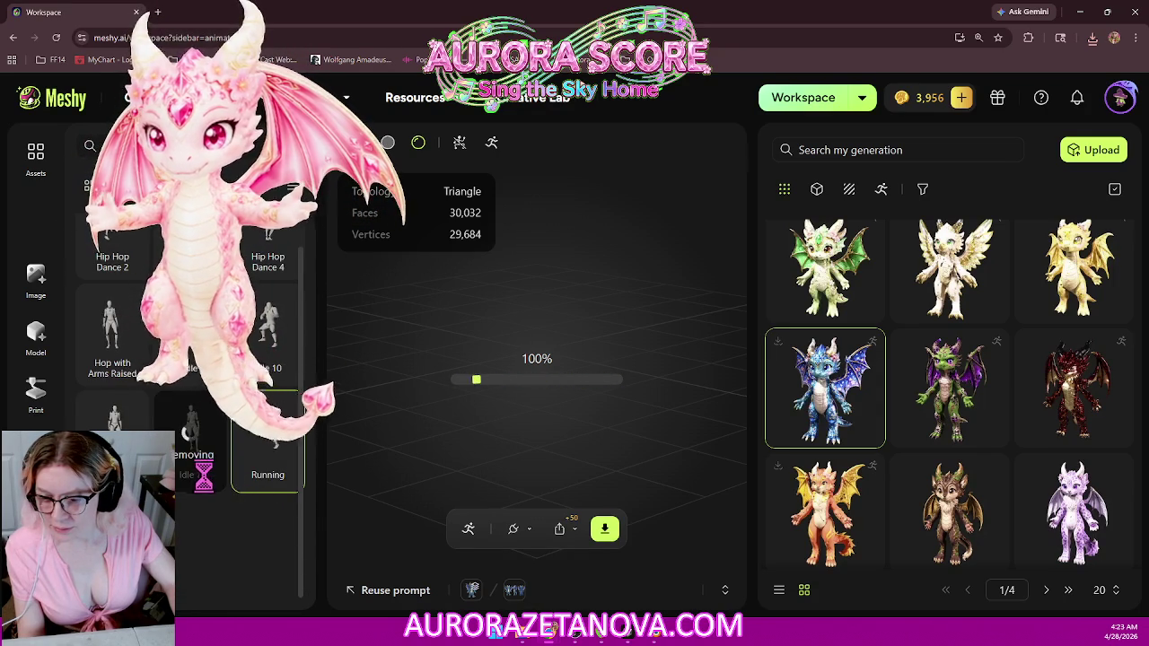
pyautogui.click(207, 509)
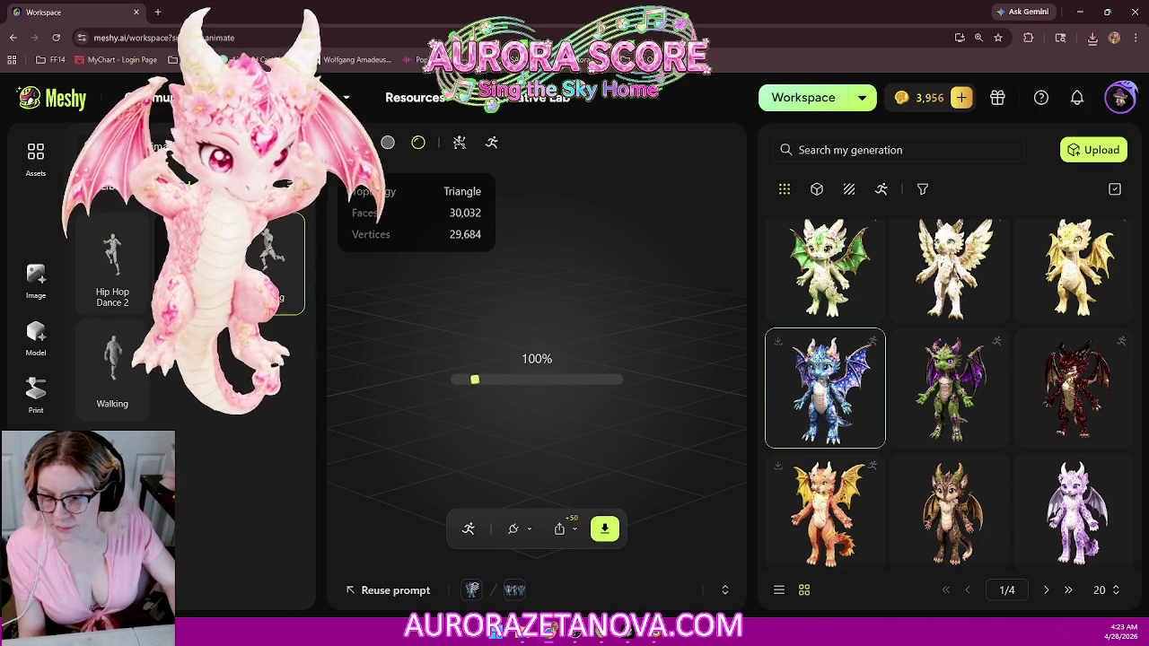
pyautogui.click(132, 299)
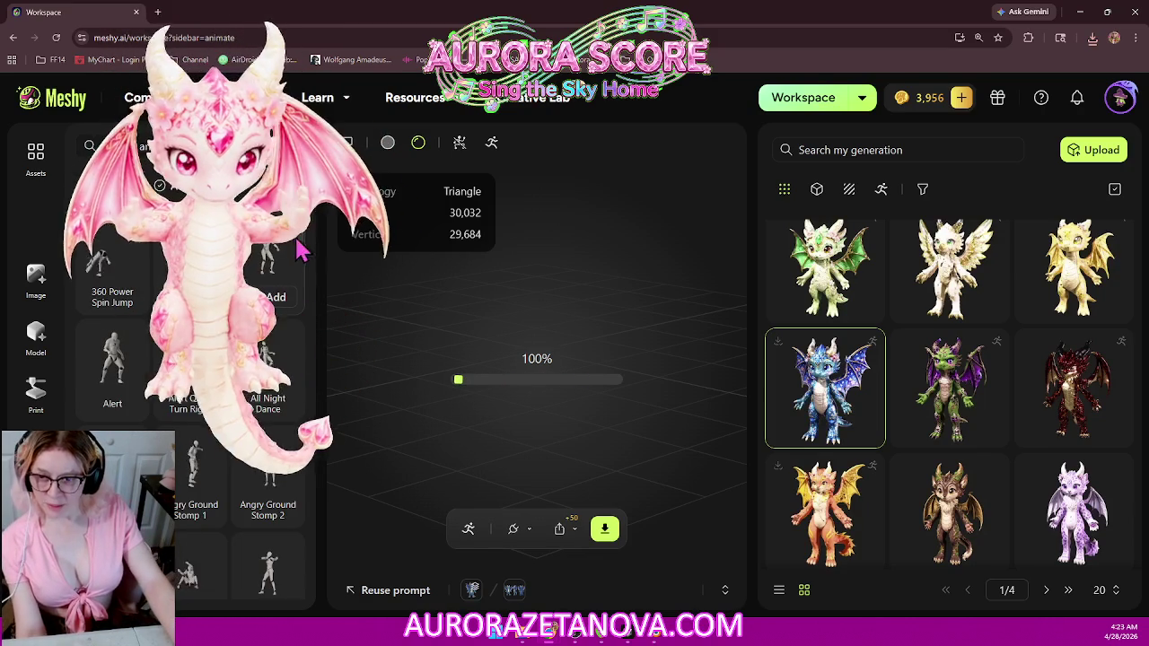
# Step: Scroll the animation library down to the Mage Soell Cast entries
pyautogui.scroll(-5, 302, 269)
pyautogui.scroll(-3, 302, 332)
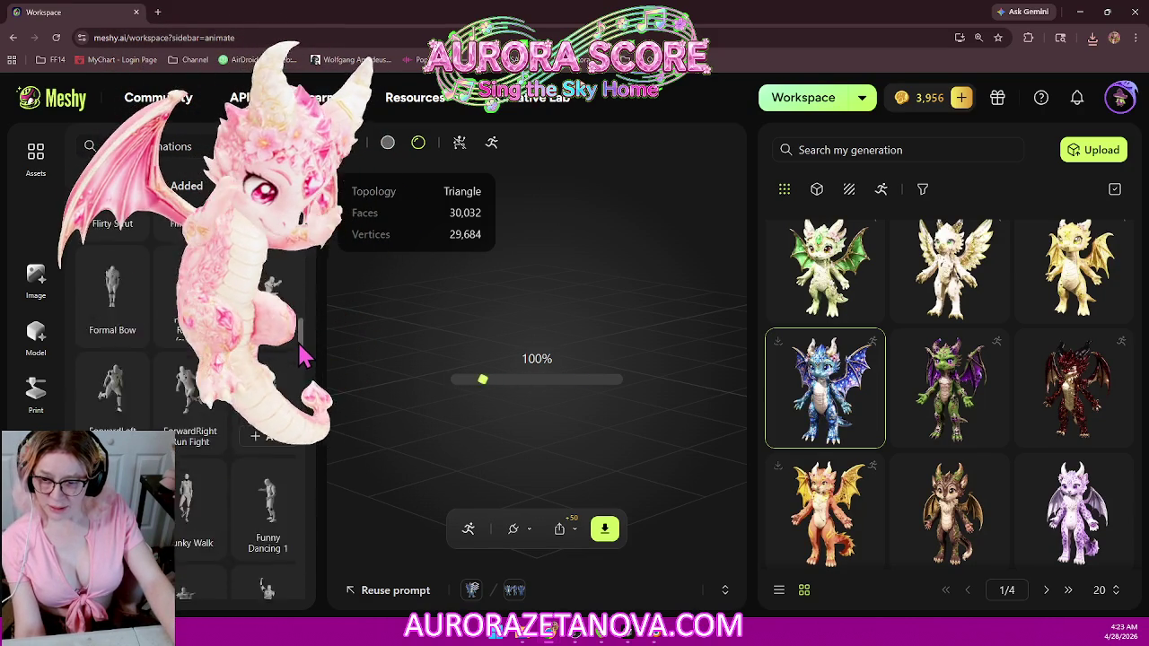
pyautogui.scroll(-2, 302, 355)
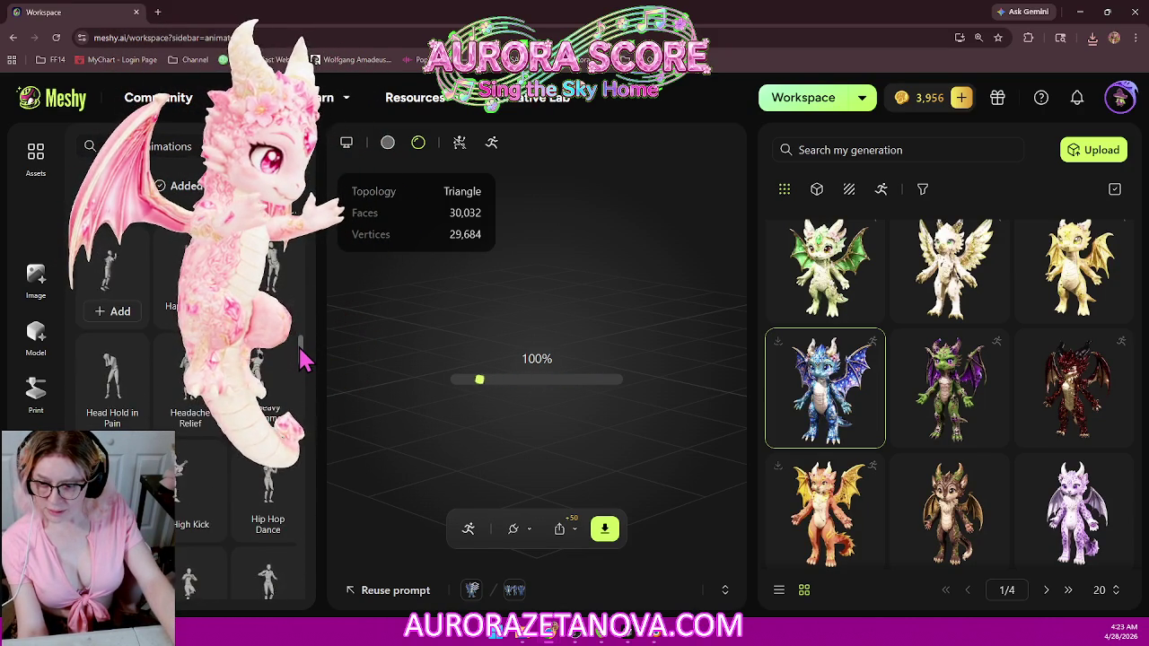
pyautogui.scroll(-2, 301, 372)
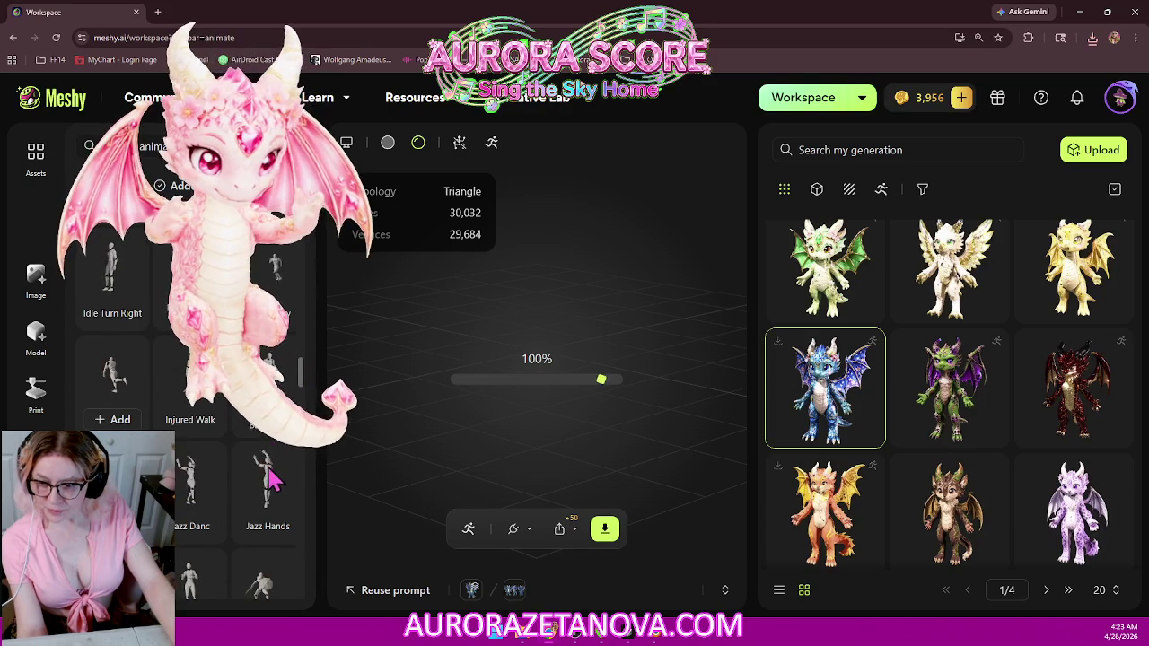
pyautogui.scroll(-2, 279, 476)
pyautogui.scroll(-1, 283, 476)
pyautogui.scroll(-1, 284, 476)
pyautogui.scroll(-1, 284, 476)
pyautogui.scroll(-2, 284, 475)
pyautogui.scroll(-1, 269, 475)
pyautogui.scroll(-1, 270, 475)
pyautogui.scroll(-1, 270, 476)
pyautogui.scroll(-1, 270, 476)
pyautogui.scroll(-1, 269, 476)
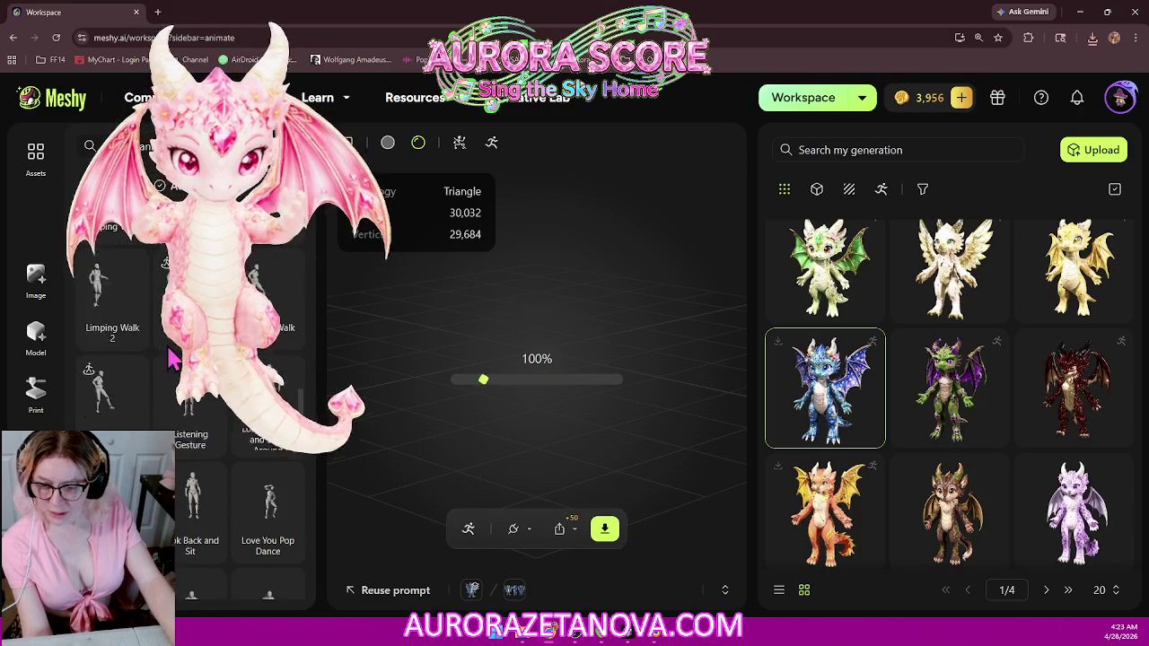
pyautogui.scroll(-1, 270, 476)
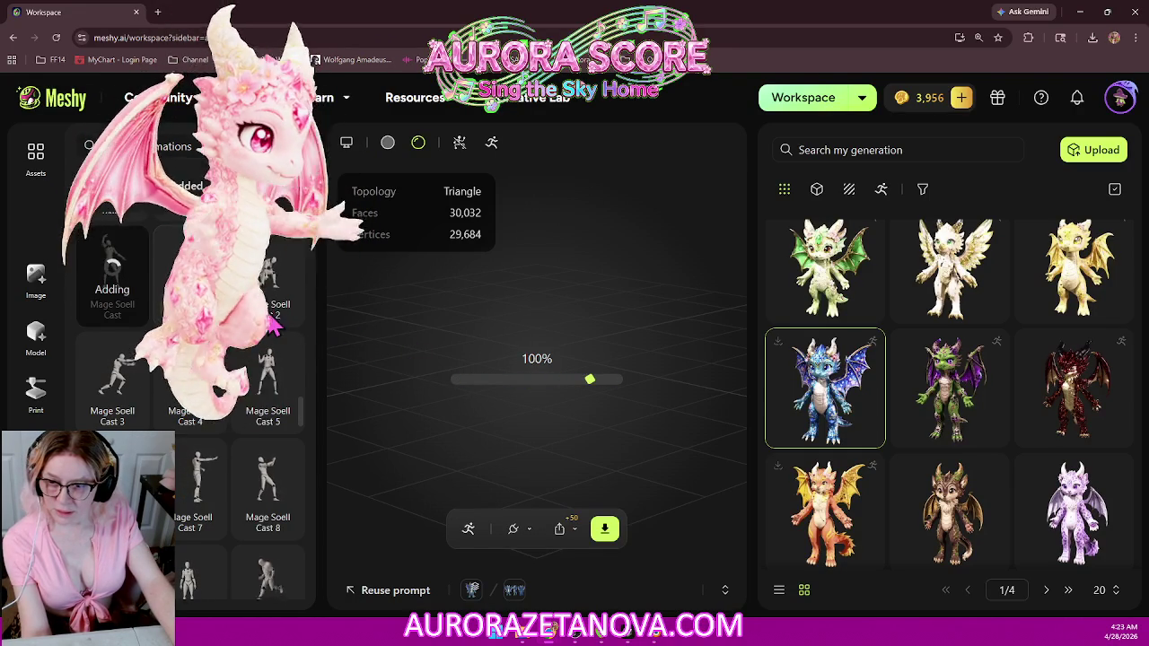
# Step: Add Mage Soell Cast 3, 4, 5, 8 and 6 plus Male Bend Over Pick Up
pyautogui.click(121, 422)
pyautogui.click(207, 425)
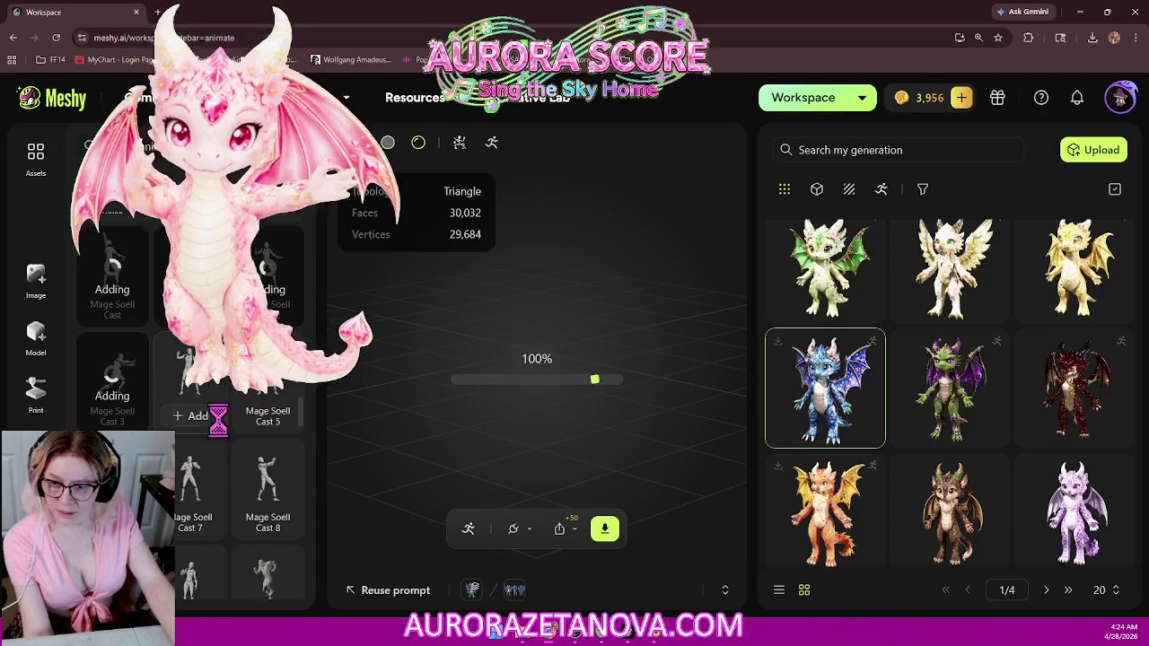
pyautogui.click(287, 422)
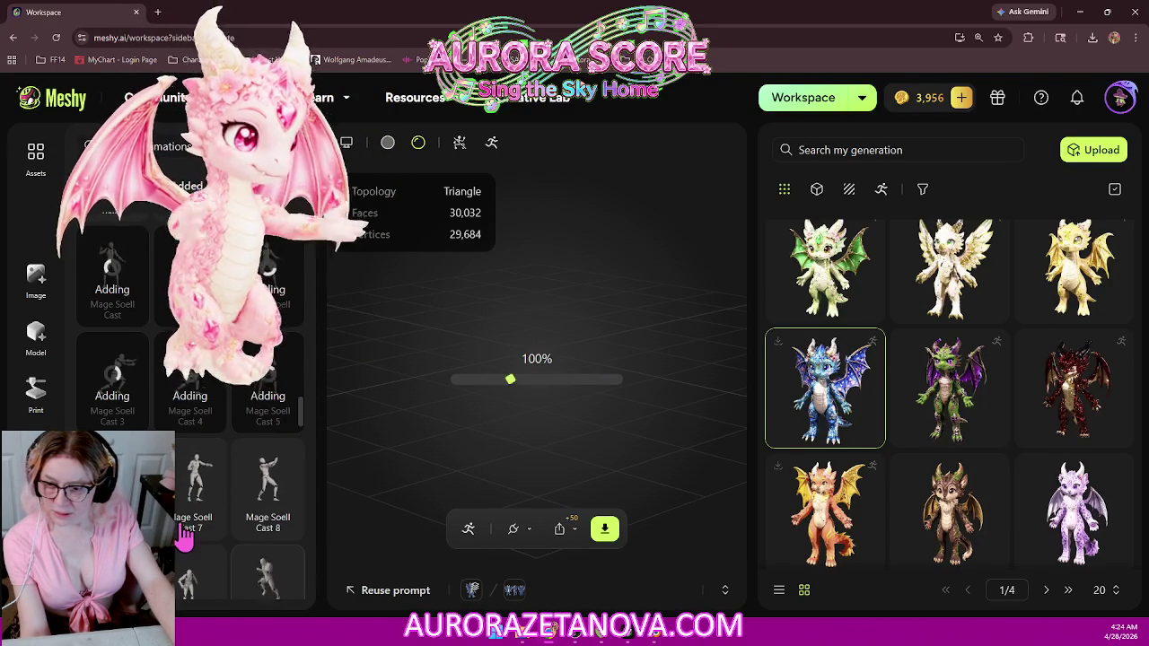
pyautogui.click(271, 528)
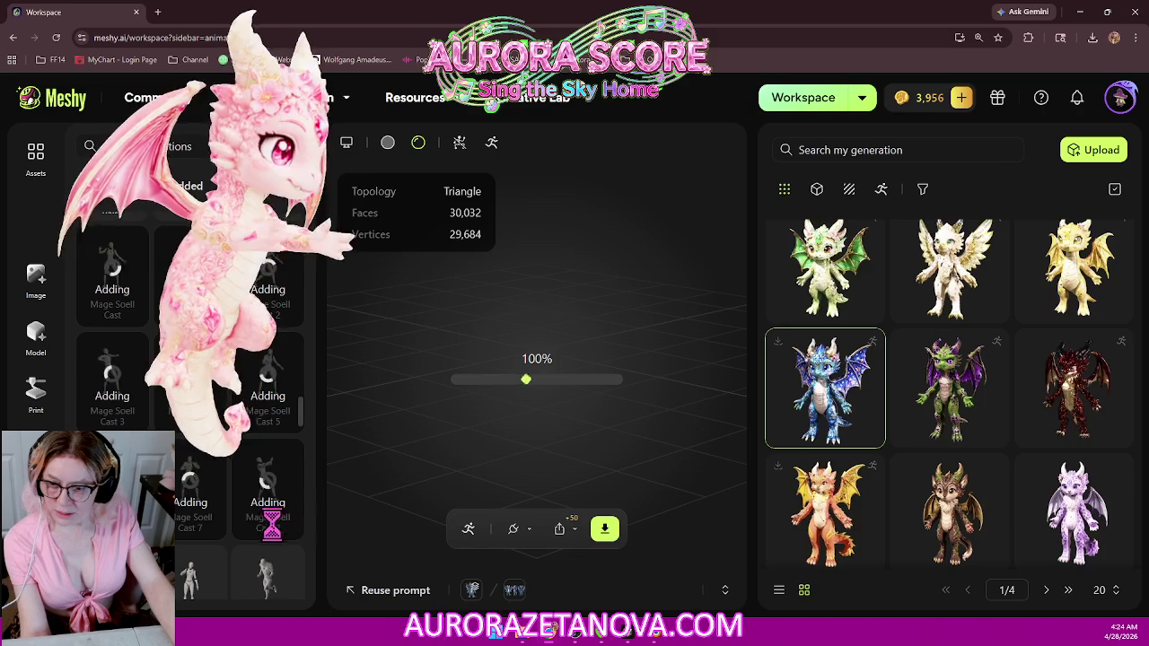
pyautogui.scroll(-2, 256, 431)
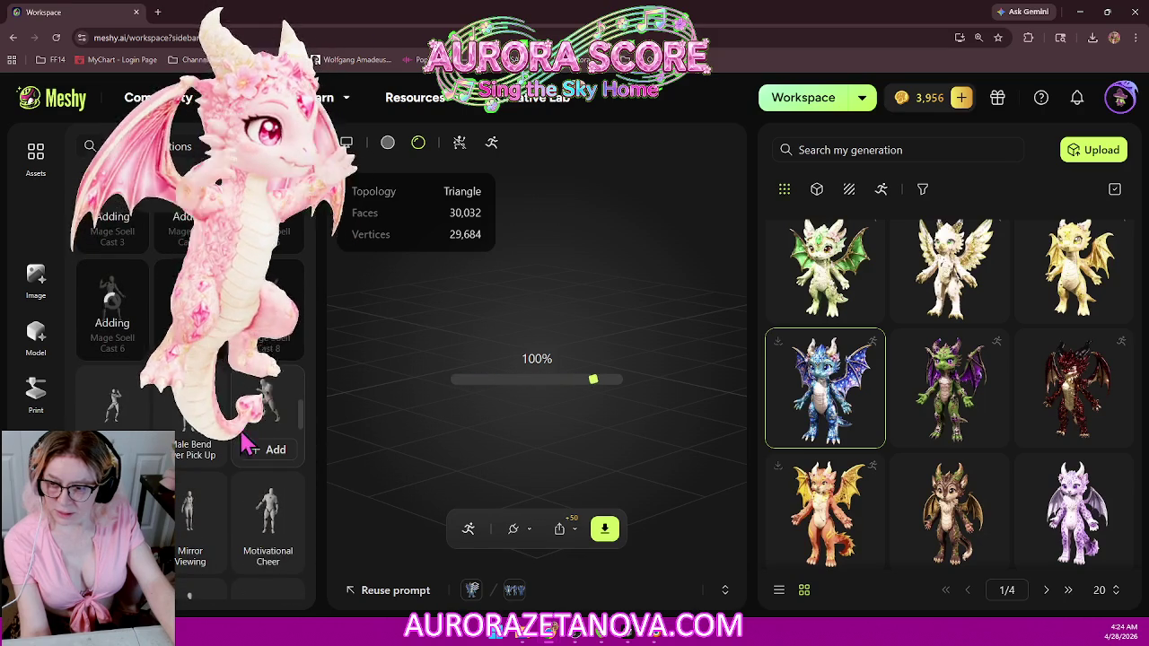
pyautogui.click(112, 449)
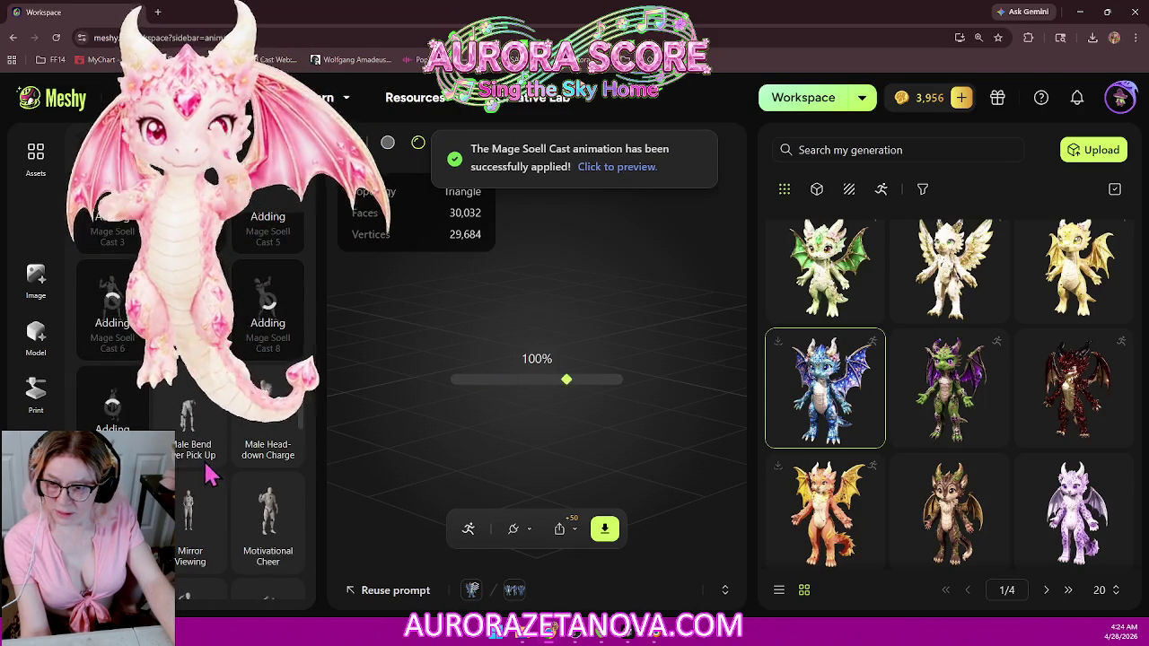
pyautogui.click(191, 449)
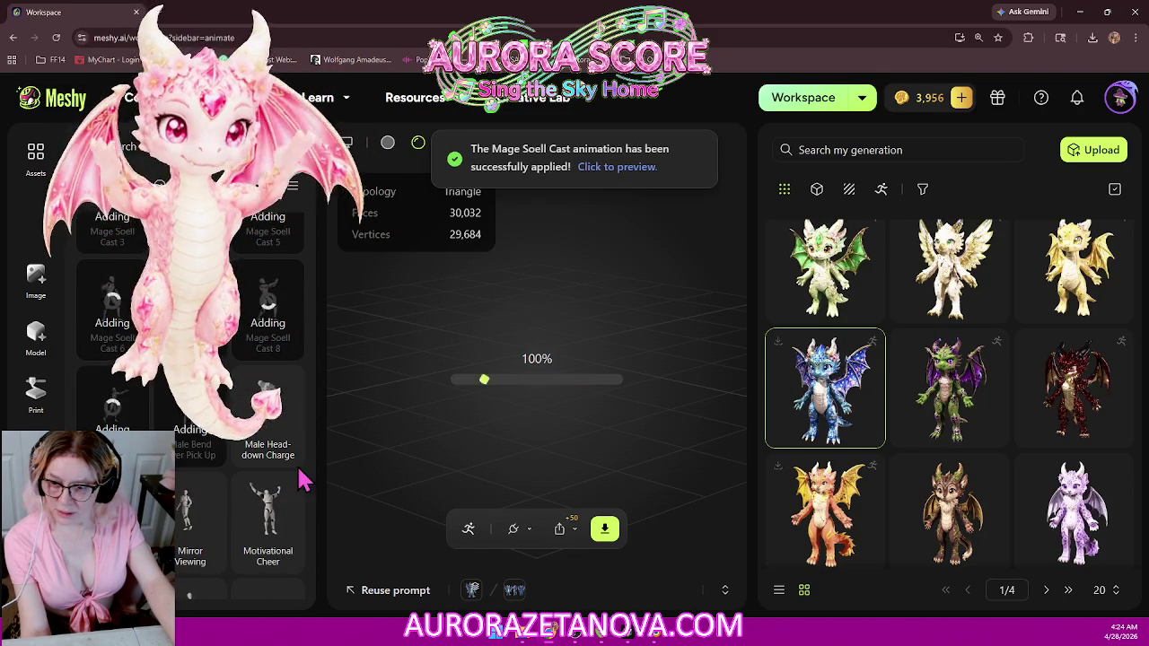
# Step: Add Motivational Cheer, Neck Slashing Gesture and OMG Groove, then scroll further through the library
pyautogui.scroll(-1, 303, 476)
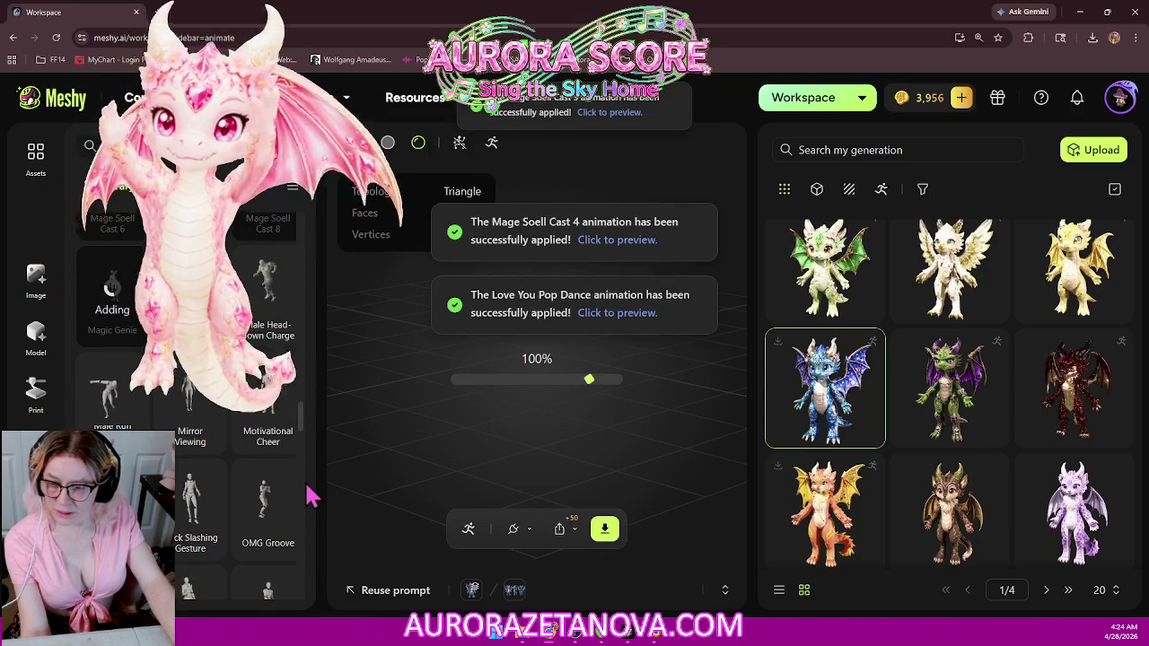
pyautogui.click(279, 440)
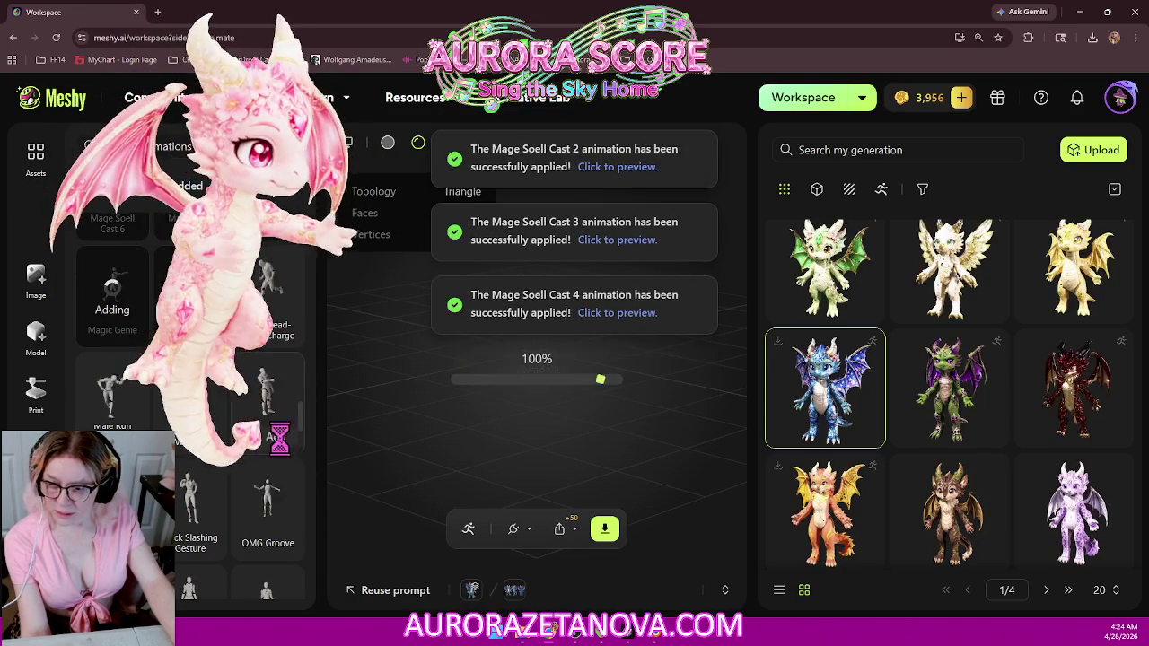
pyautogui.scroll(-1, 297, 475)
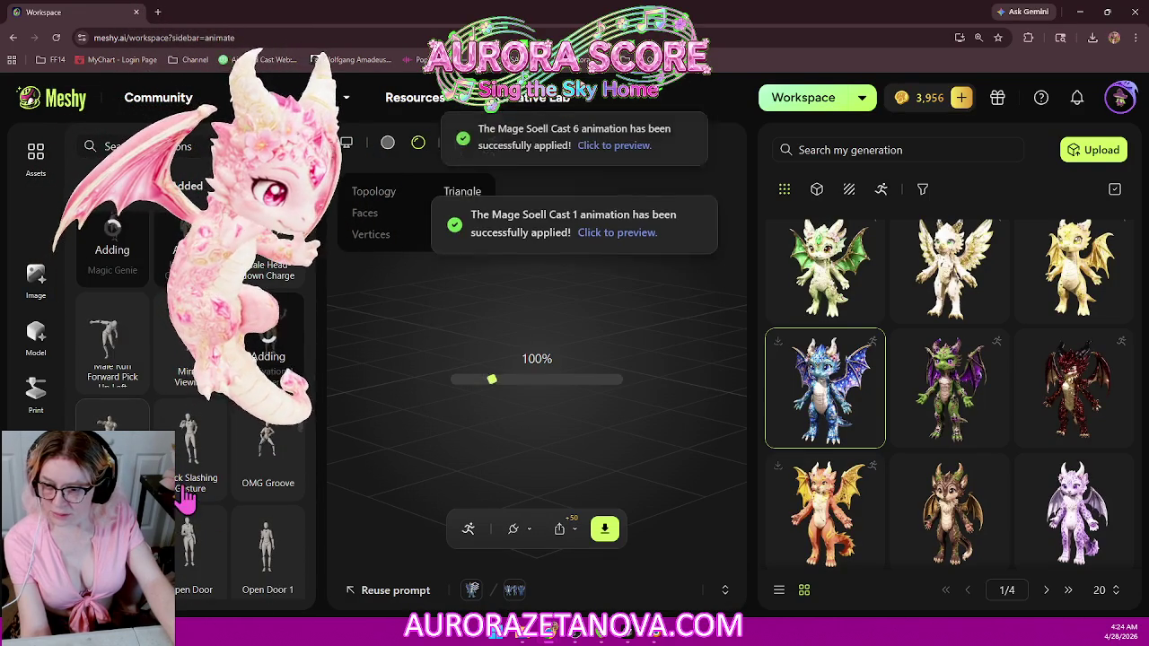
pyautogui.click(193, 485)
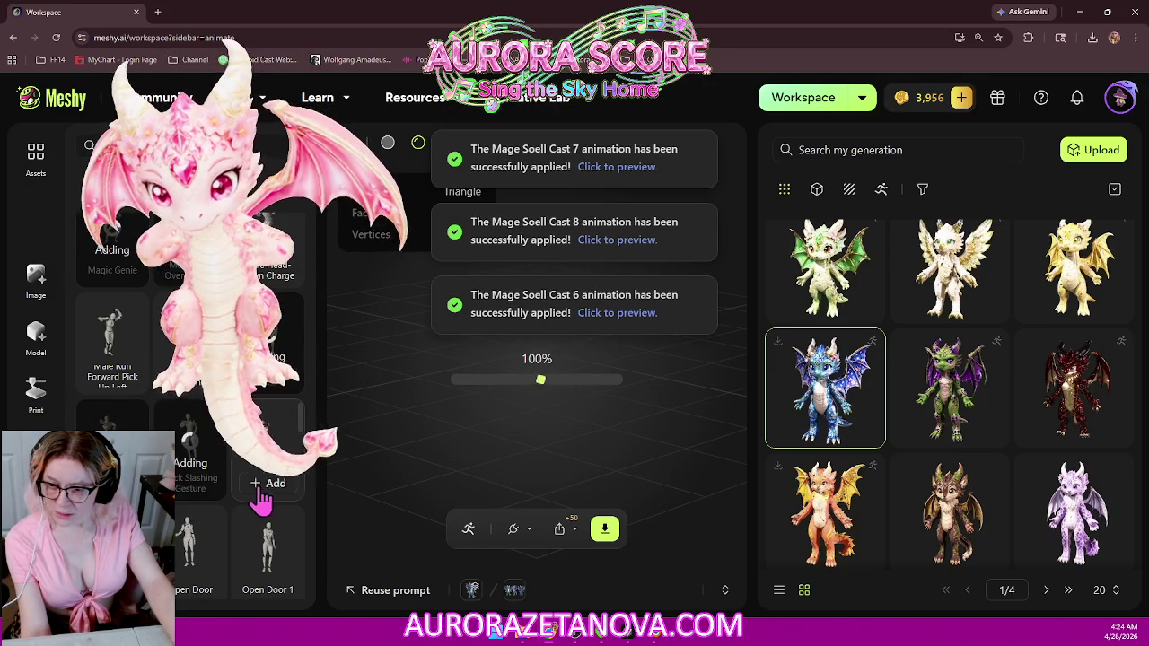
pyautogui.click(267, 485)
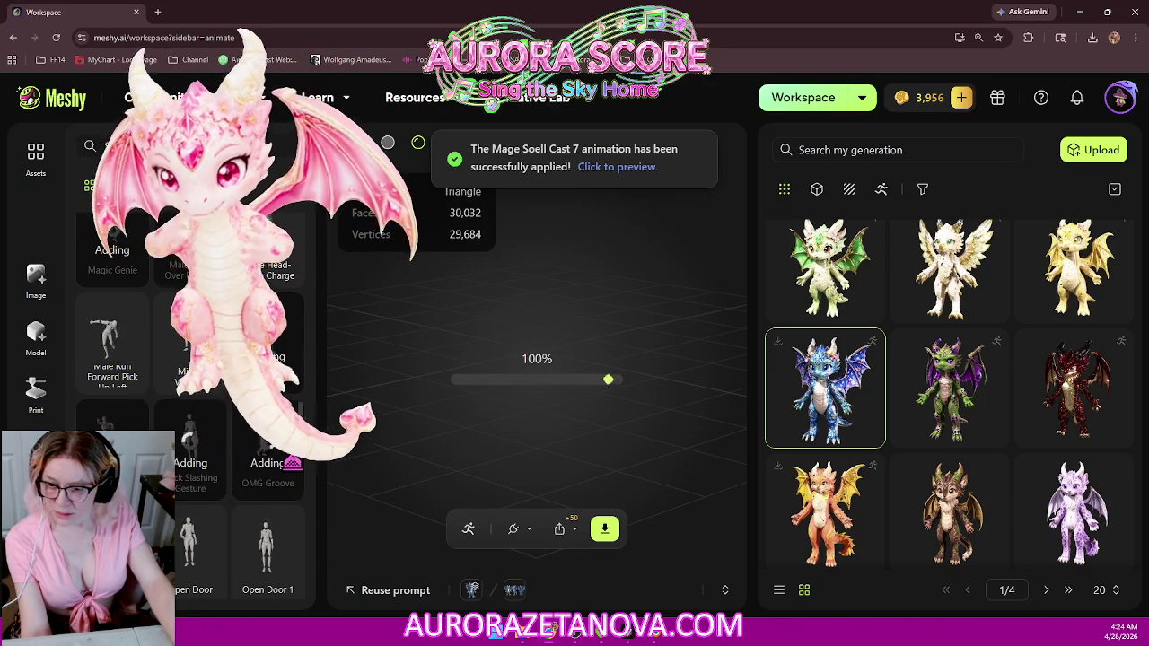
pyautogui.scroll(-2, 296, 469)
pyautogui.scroll(-1, 297, 462)
pyautogui.scroll(-1, 296, 475)
pyautogui.scroll(-1, 297, 471)
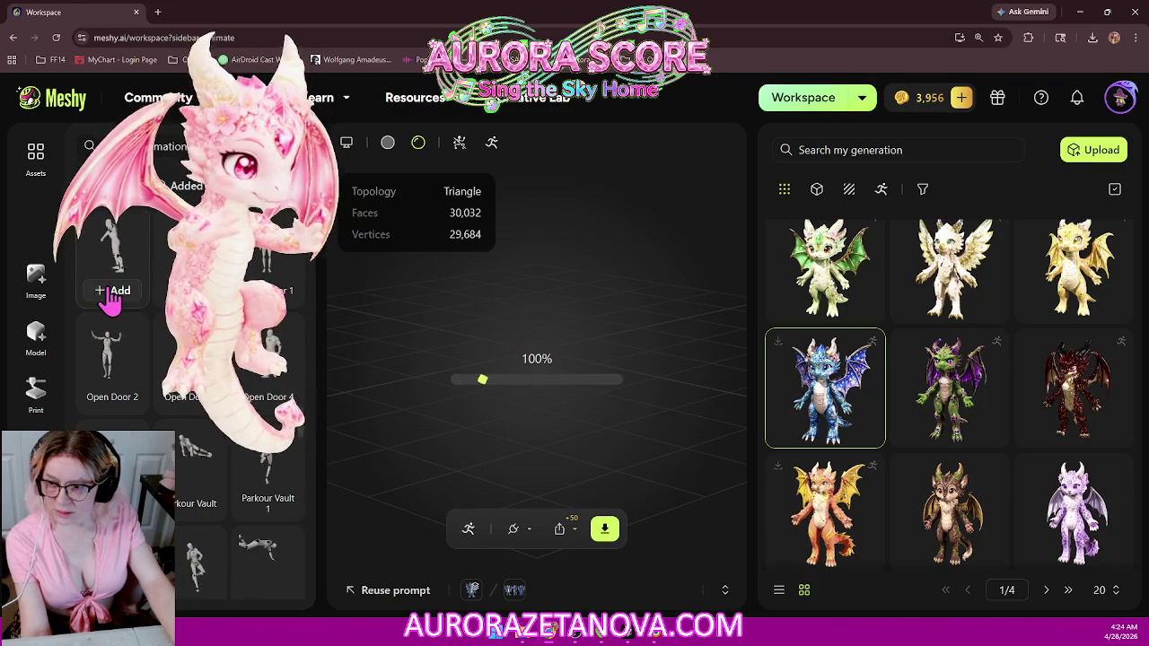
pyautogui.moveTo(267, 467)
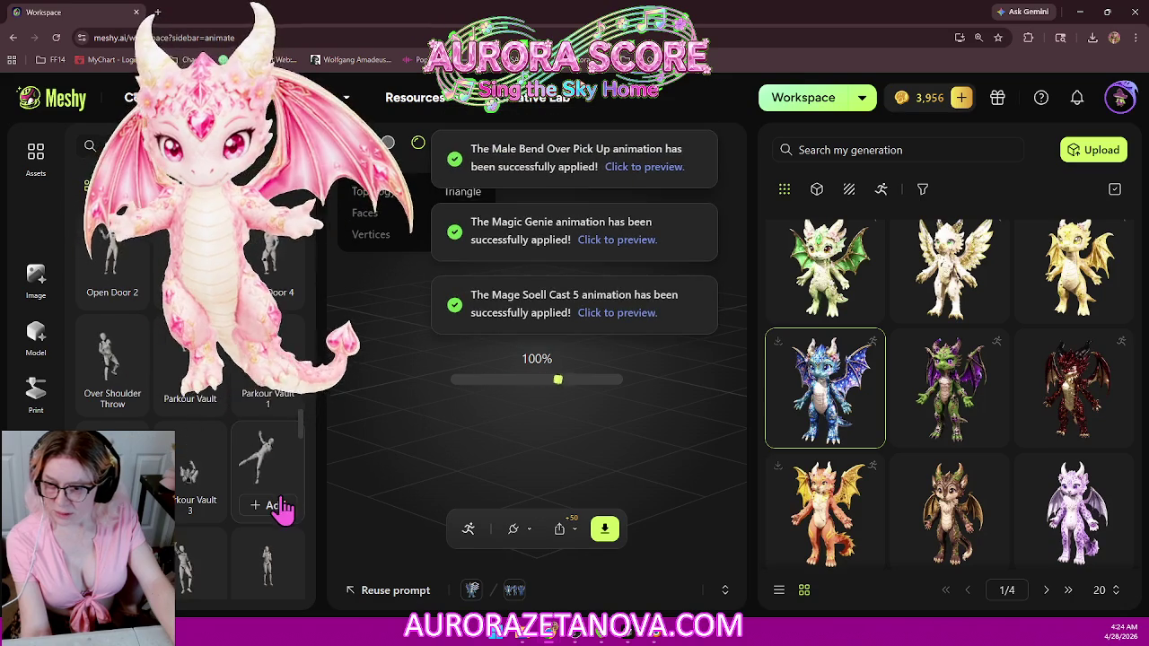
pyautogui.scroll(-1, 269, 503)
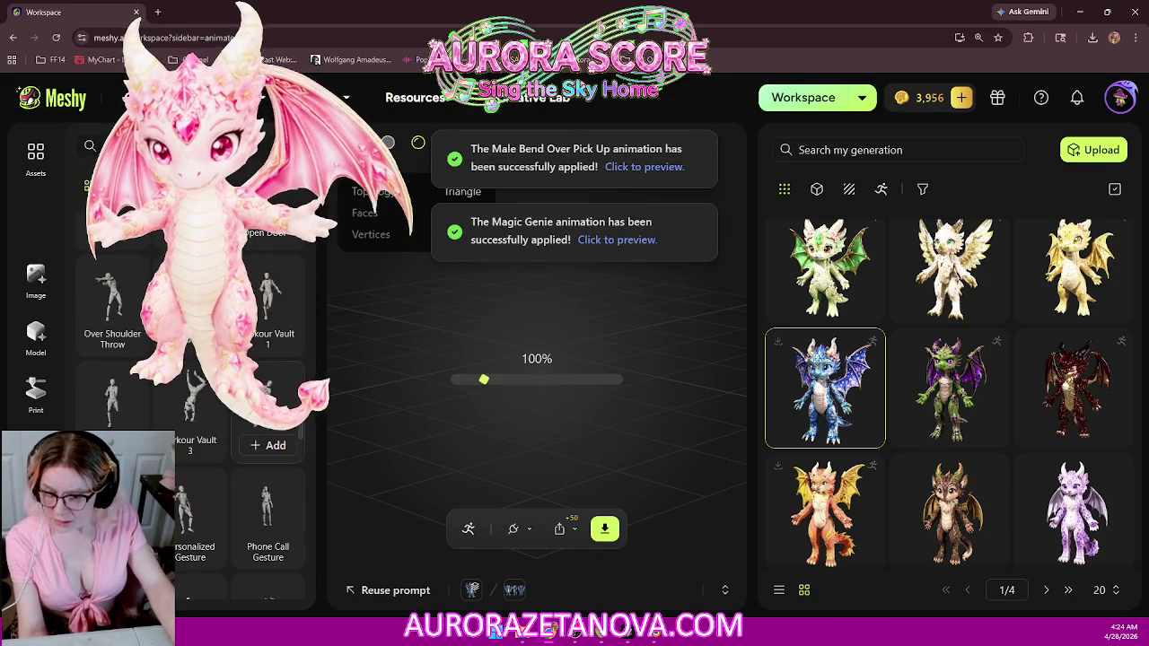
pyautogui.scroll(-1, 268, 503)
pyautogui.scroll(-1, 268, 503)
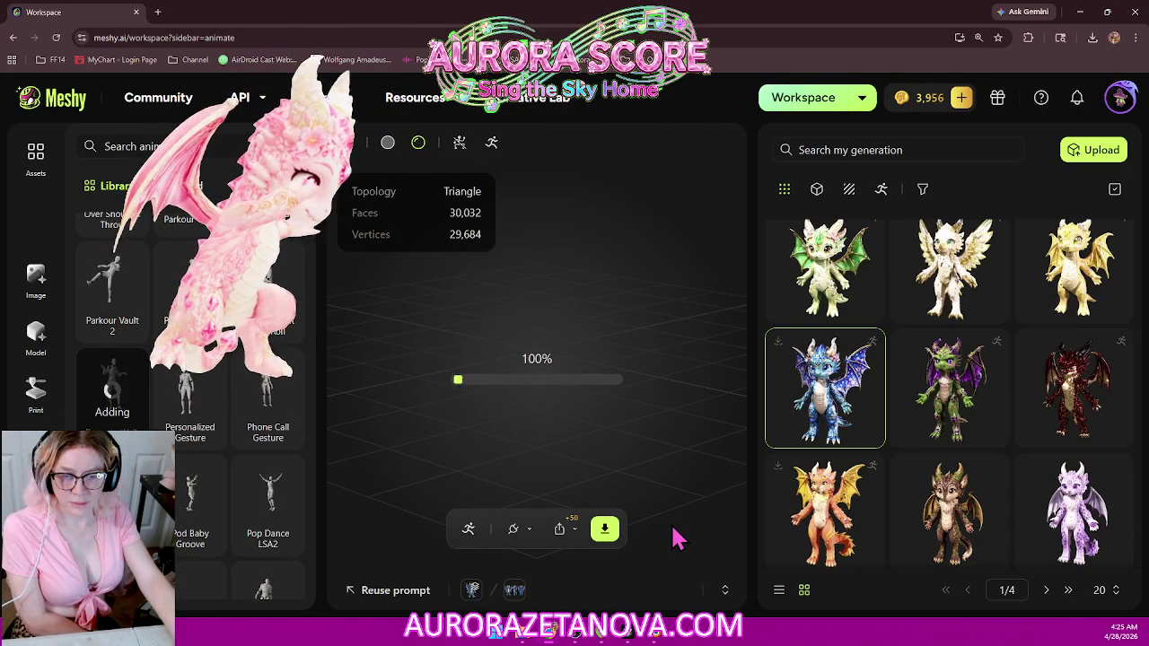
# Step: Download the rigged dragon as a single glb with all added animations, then close the panel
pyautogui.click(605, 539)
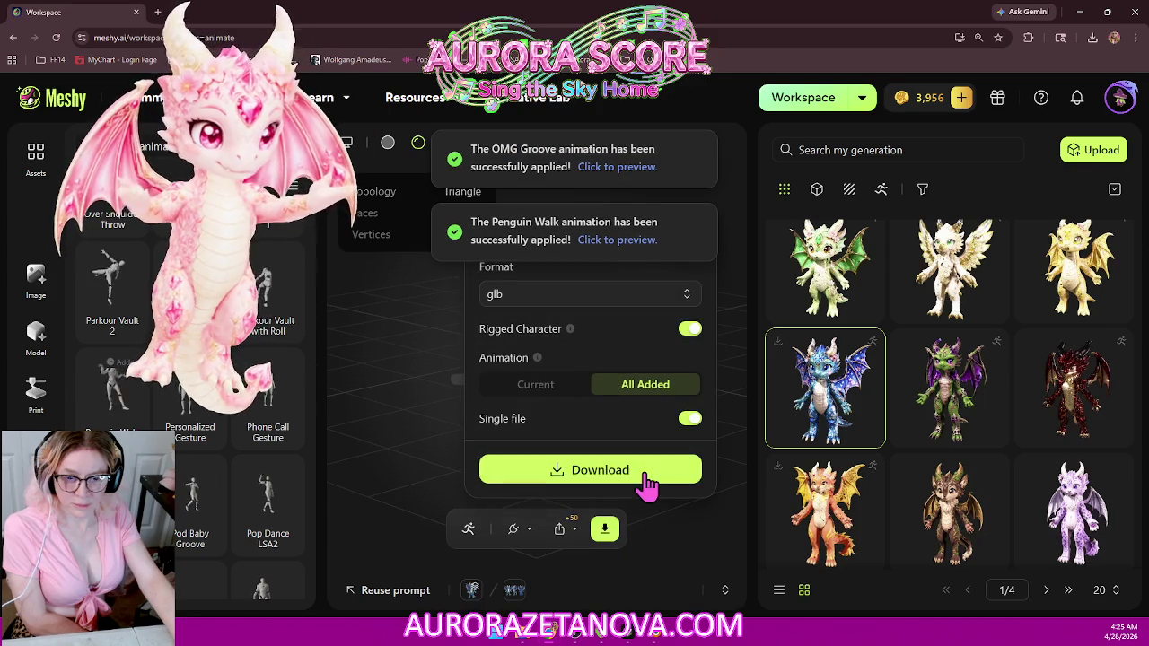
pyautogui.click(660, 483)
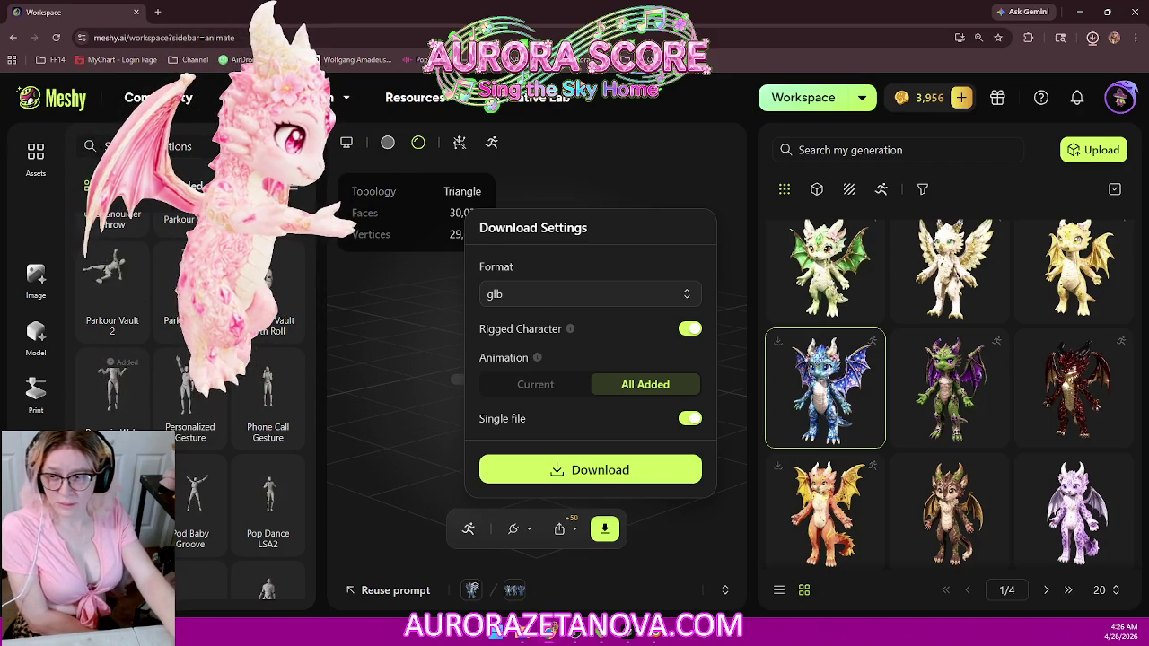
pyautogui.press('Return')
pyautogui.scroll(-5, 191, 180)
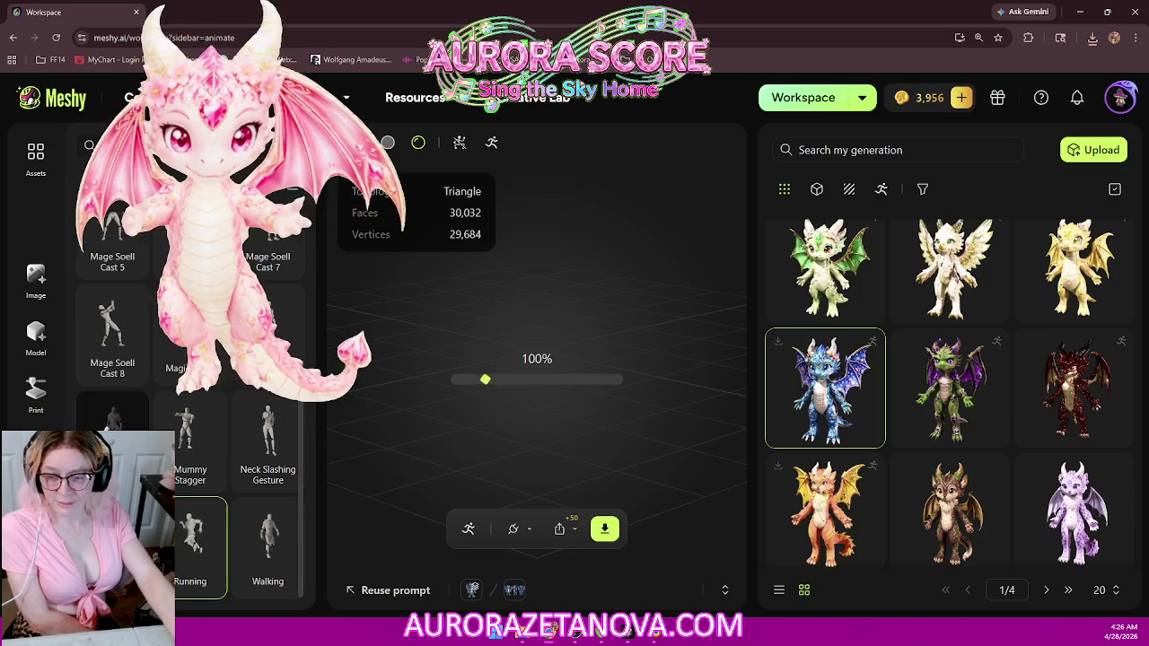
# Step: Delete two unwanted animations from the dragon's Added list, leaving only Running
pyautogui.click(276, 474)
pyautogui.moveTo(190, 440)
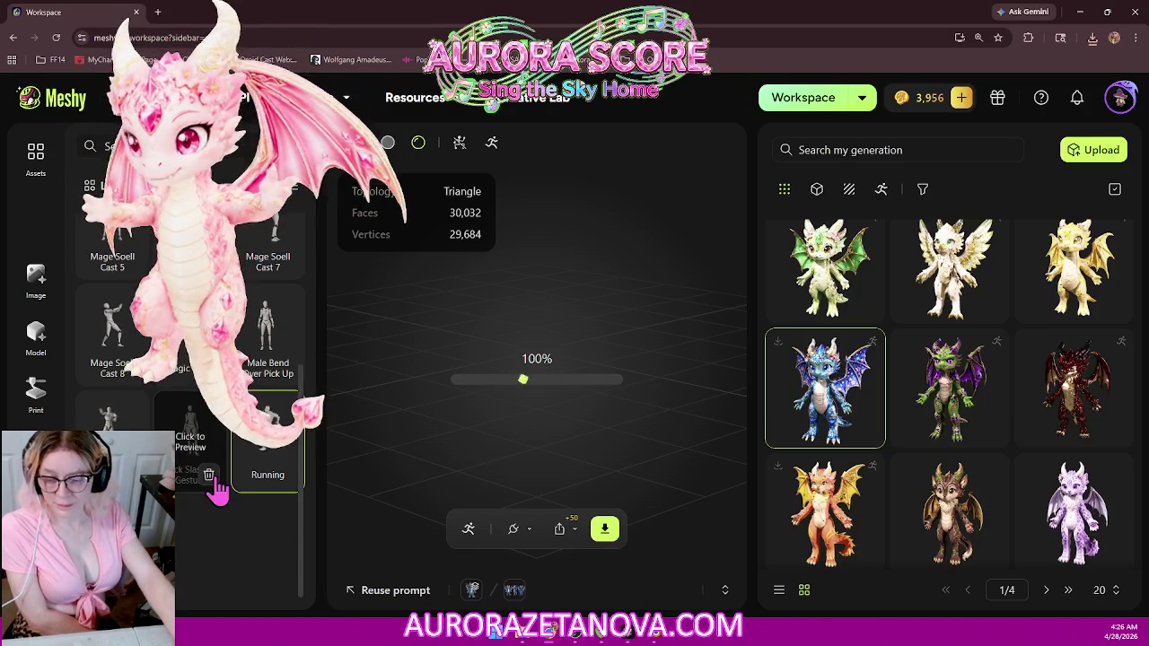
pyautogui.click(200, 472)
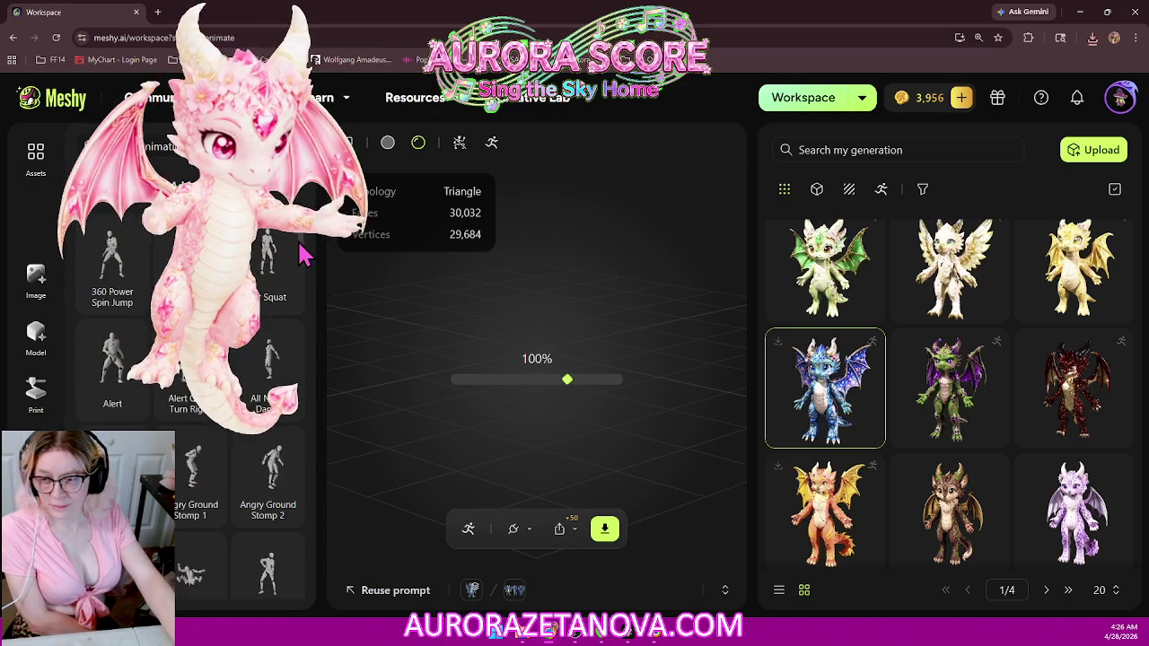
pyautogui.scroll(-5, 306, 256)
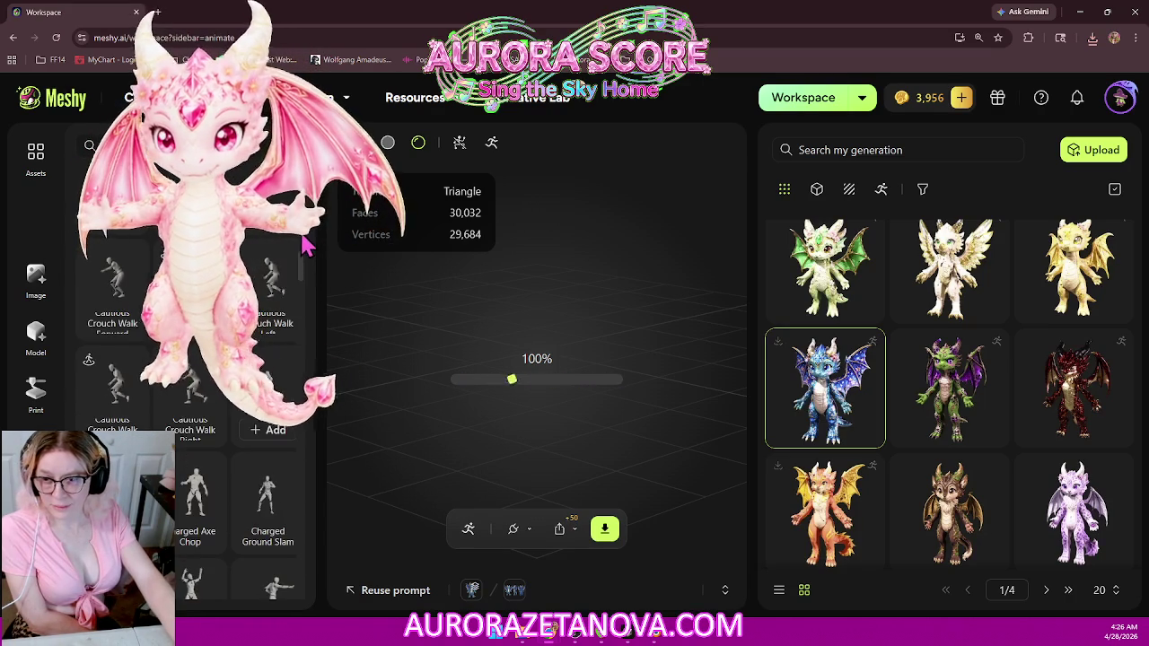
# Step: Add the Personalized Gesture and Pod Baby Groove animations from the library
pyautogui.moveTo(303, 273); pyautogui.dragTo(316, 454)
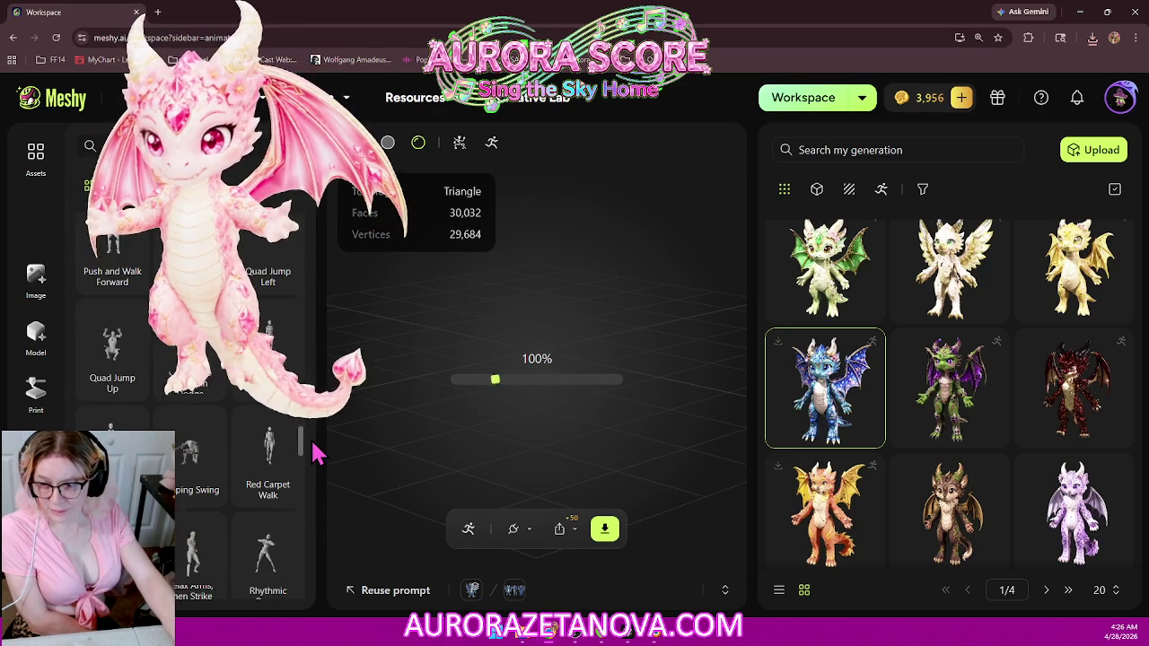
pyautogui.scroll(2, 275, 411)
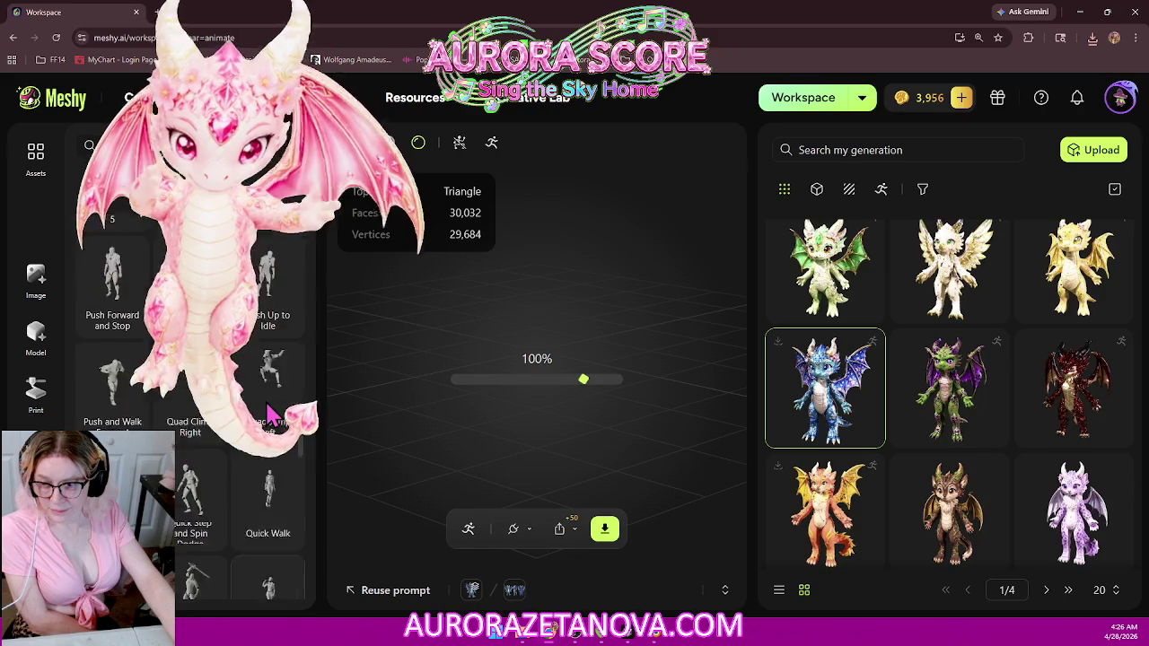
pyautogui.scroll(1, 269, 409)
pyautogui.scroll(3, 269, 411)
pyautogui.scroll(1, 271, 414)
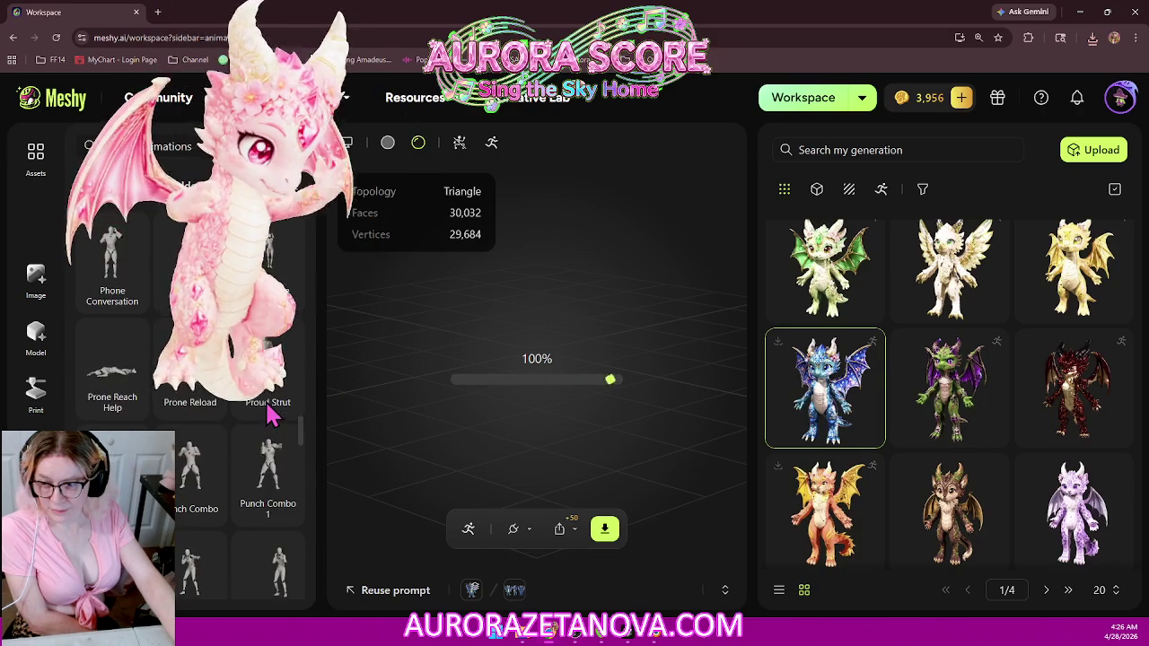
pyautogui.scroll(3, 261, 409)
pyautogui.scroll(-1, 260, 440)
pyautogui.click(192, 435)
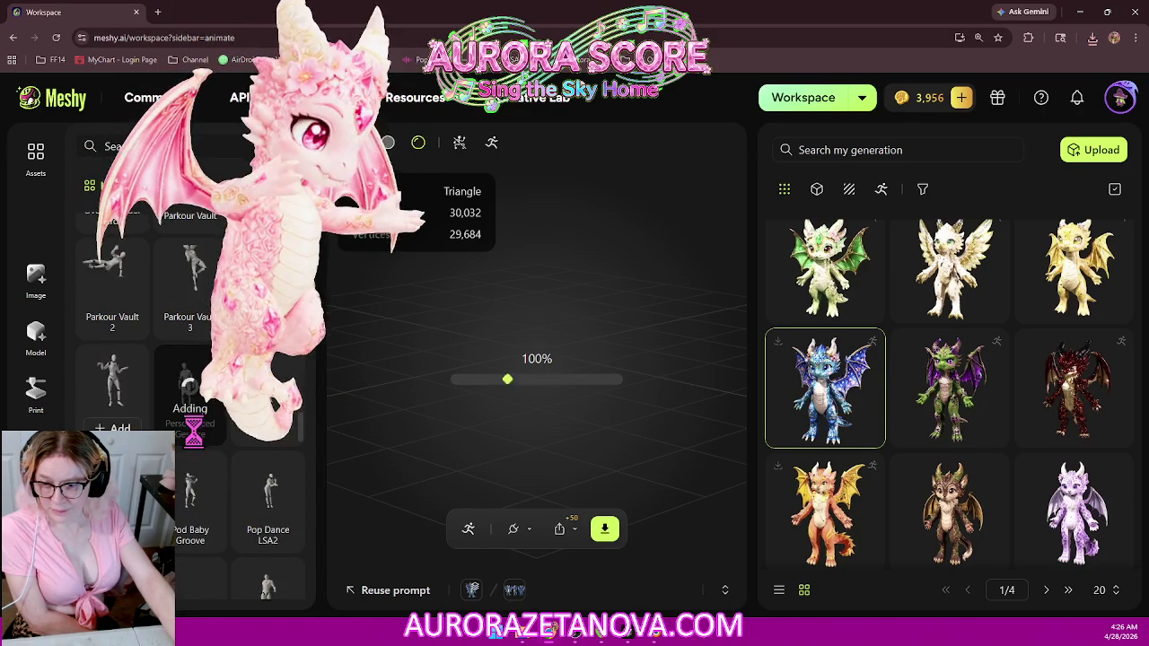
pyautogui.click(195, 539)
# Step: Add the Pop Dance LSA2 and Proud Strut animations to the dragon
pyautogui.click(262, 537)
pyautogui.scroll(-1, 256, 492)
pyautogui.scroll(-2, 269, 498)
pyautogui.scroll(-1, 269, 530)
pyautogui.scroll(-1, 278, 525)
pyautogui.scroll(-1, 283, 525)
pyautogui.click(272, 278)
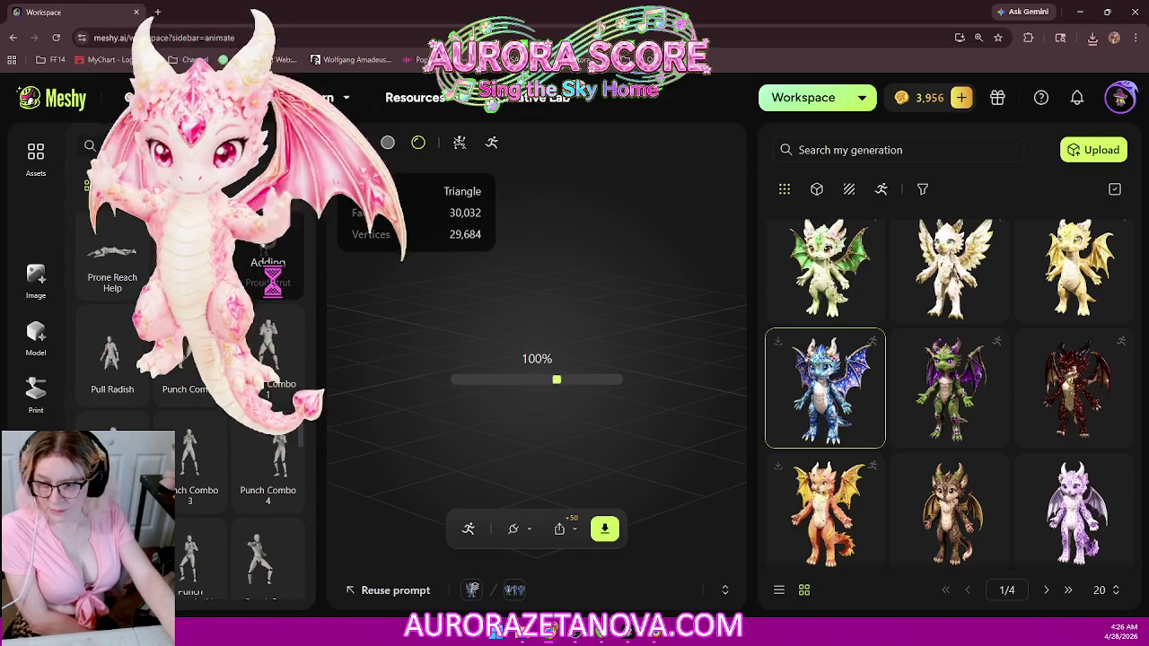